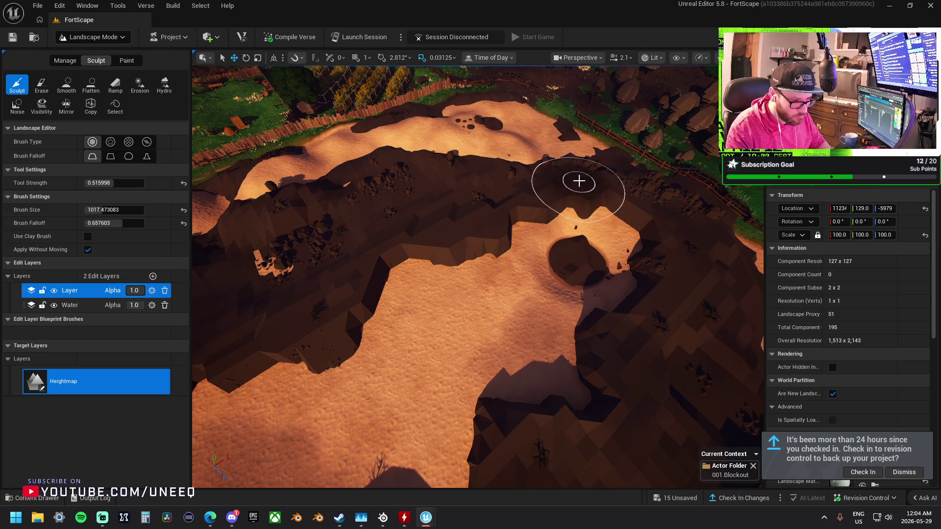
Flatten the plateau edge, the dark sunken patches and the rock ledge along the cliff track into level sand.
{"action": "left_click", "coordinate": [91, 85]}
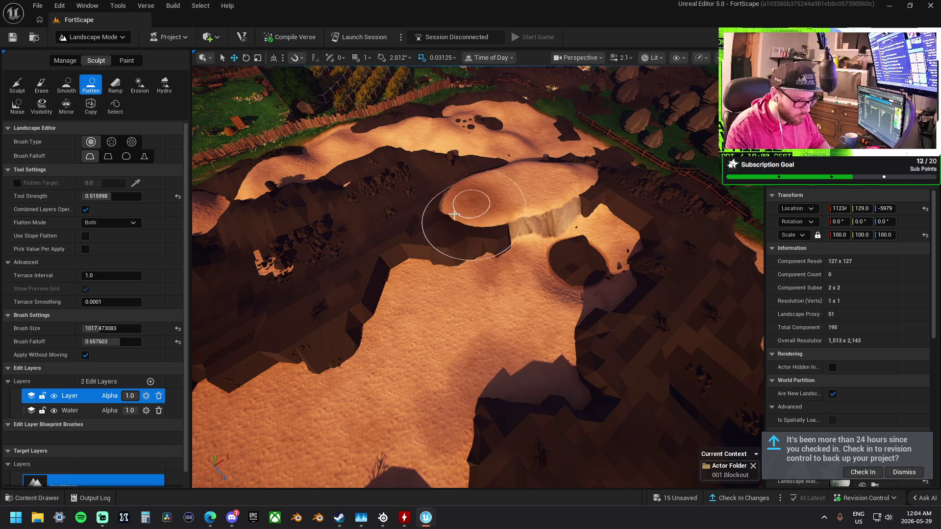
{"action": "mouse_move", "coordinate": [379, 225]}
{"action": "left_mouse_down"}
{"action": "mouse_move", "coordinate": [330, 266]}
{"action": "mouse_move", "coordinate": [325, 332]}
{"action": "left_mouse_up"}
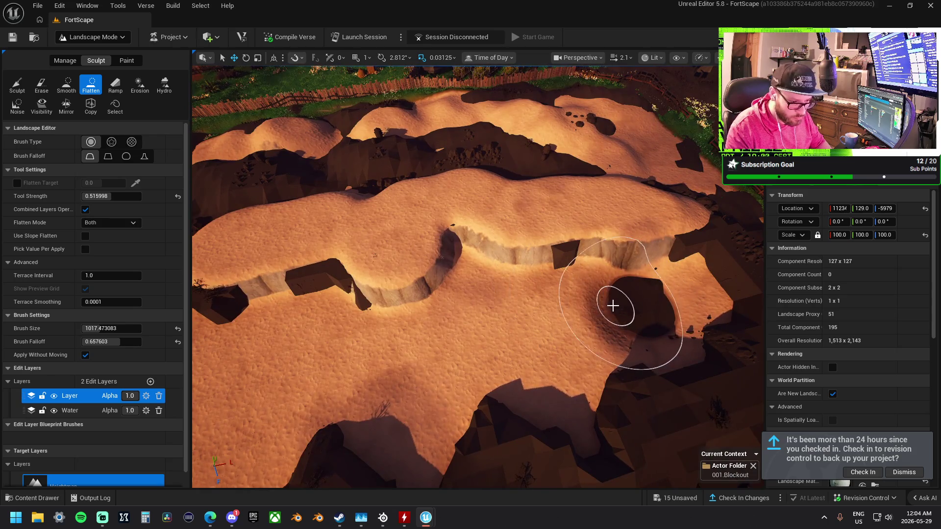
{"action": "left_click_drag", "start_coordinate": [614, 305], "coordinate": [543, 328]}
{"action": "left_click_drag", "start_coordinate": [465, 336], "coordinate": [522, 362]}
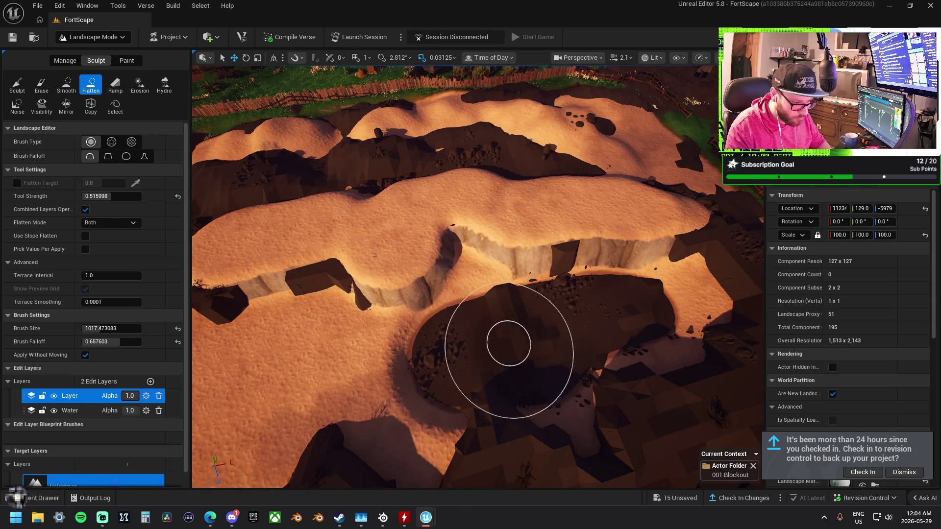
{"action": "scroll", "coordinate": [509, 343], "scroll_direction": "up", "scroll_amount": 10}
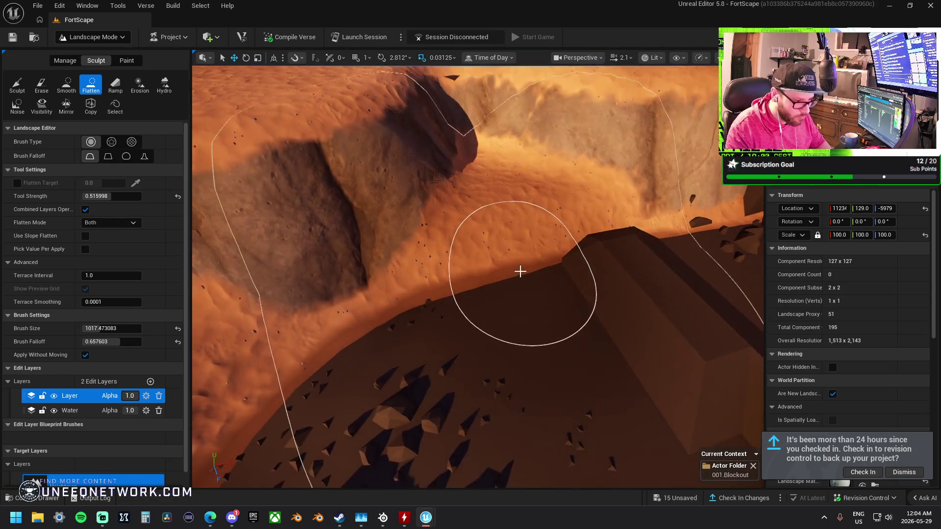
{"action": "scroll", "coordinate": [520, 271], "scroll_direction": "down", "scroll_amount": 5}
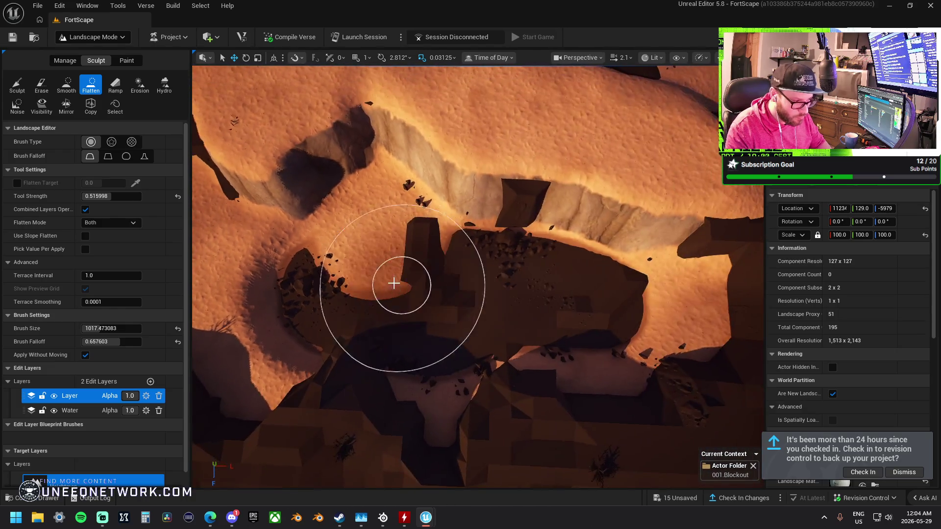
{"action": "mouse_move", "coordinate": [393, 282]}
{"action": "left_mouse_down"}
{"action": "mouse_move", "coordinate": [325, 262]}
{"action": "mouse_move", "coordinate": [403, 301]}
{"action": "mouse_move", "coordinate": [601, 309]}
{"action": "mouse_move", "coordinate": [633, 296]}
{"action": "mouse_move", "coordinate": [536, 180]}
{"action": "left_mouse_up"}
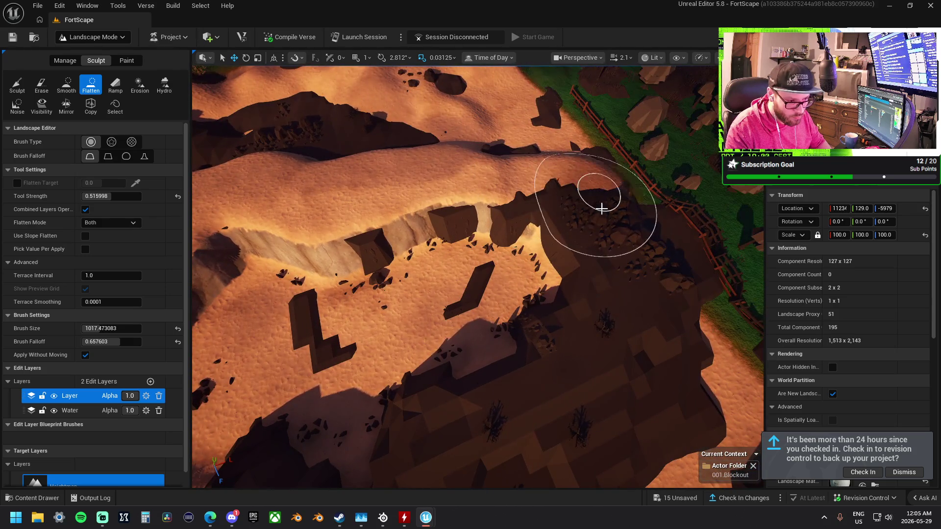
{"action": "mouse_move", "coordinate": [607, 381]}
{"action": "left_mouse_down"}
{"action": "mouse_move", "coordinate": [532, 426]}
{"action": "mouse_move", "coordinate": [610, 386]}
{"action": "mouse_move", "coordinate": [498, 392]}
{"action": "mouse_move", "coordinate": [405, 357]}
{"action": "mouse_move", "coordinate": [315, 346]}
{"action": "mouse_move", "coordinate": [257, 314]}
{"action": "mouse_move", "coordinate": [488, 267]}
{"action": "left_mouse_up"}
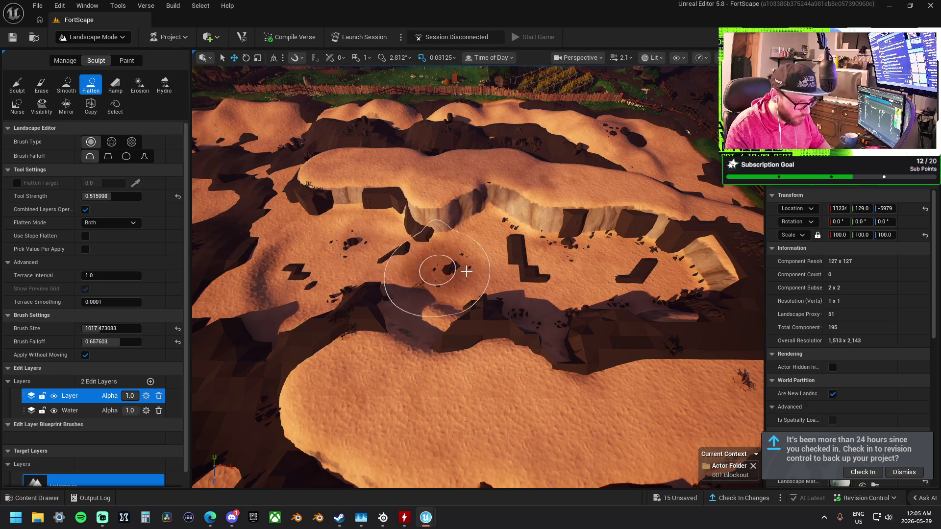
{"action": "mouse_move", "coordinate": [488, 277]}
{"action": "left_mouse_down"}
{"action": "mouse_move", "coordinate": [488, 201]}
{"action": "mouse_move", "coordinate": [488, 318]}
{"action": "mouse_move", "coordinate": [672, 368]}
{"action": "left_mouse_up"}
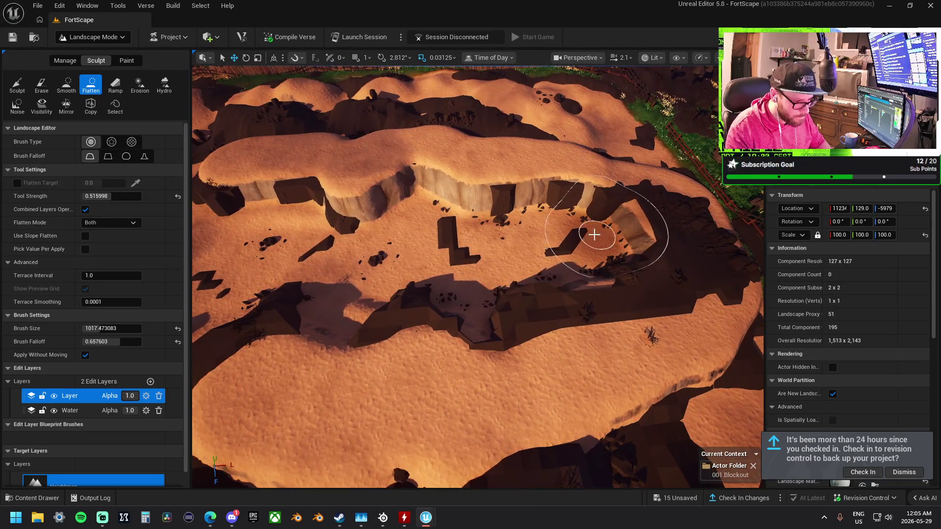
With the Sculpt tool, build up a sand lobe from the long ridge into the dark trench.
{"action": "left_click", "coordinate": [16, 85]}
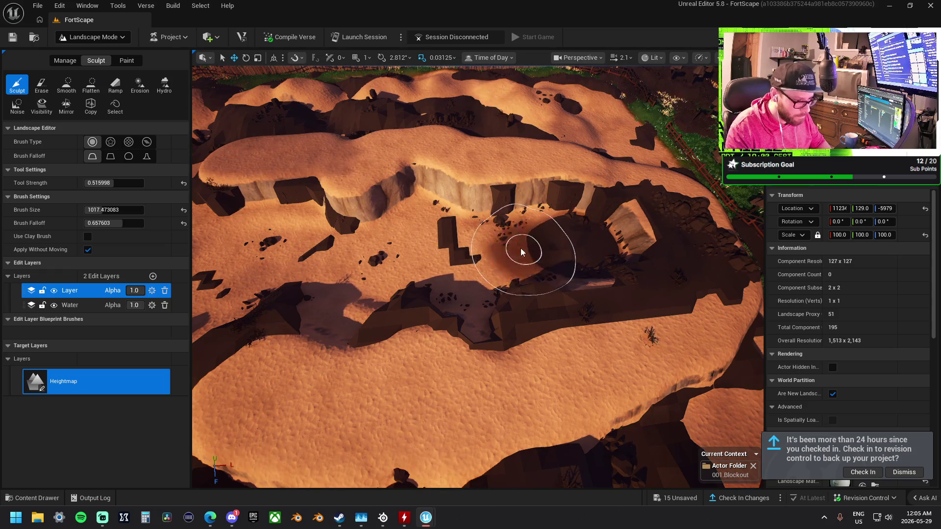
{"action": "left_click_drag", "start_coordinate": [488, 294], "coordinate": [488, 315]}
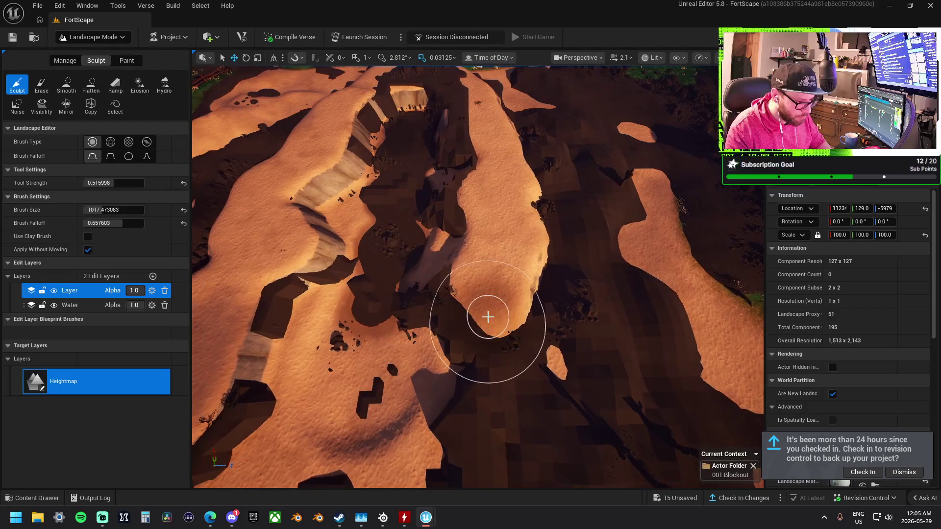
{"action": "left_click_drag", "start_coordinate": [512, 416], "coordinate": [433, 360]}
{"action": "left_click_drag", "start_coordinate": [612, 344], "coordinate": [687, 335]}
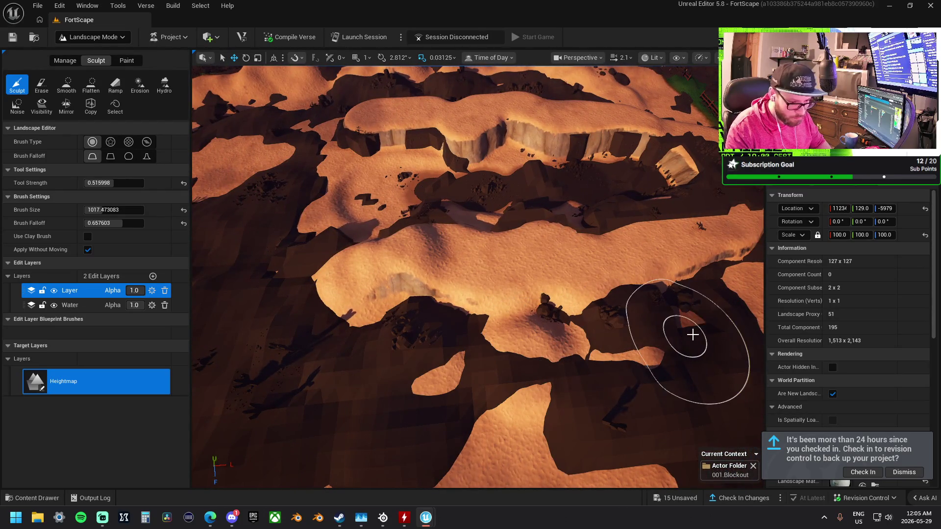
{"action": "mouse_move", "coordinate": [663, 404]}
{"action": "left_mouse_down"}
{"action": "mouse_move", "coordinate": [584, 418]}
{"action": "mouse_move", "coordinate": [636, 406]}
{"action": "mouse_move", "coordinate": [517, 345]}
{"action": "mouse_move", "coordinate": [444, 294]}
{"action": "left_mouse_up"}
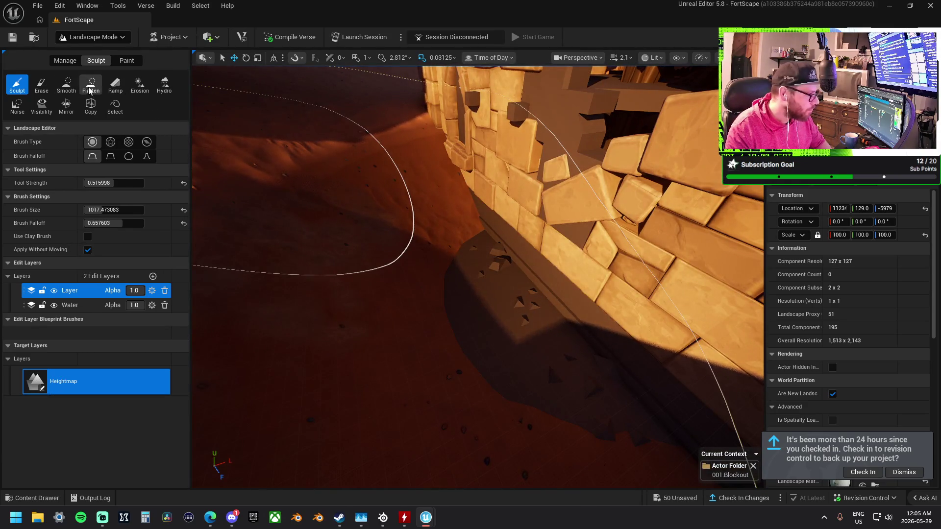
Use the Flatten tool to level the sand dune running beside the fort's stone wall.
{"action": "left_click", "coordinate": [89, 86]}
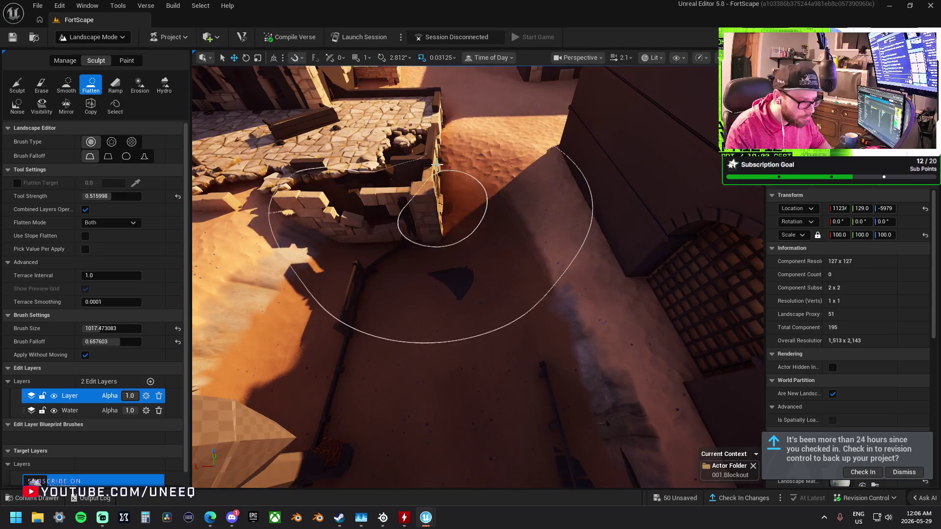
{"action": "left_click_drag", "start_coordinate": [436, 164], "coordinate": [437, 110]}
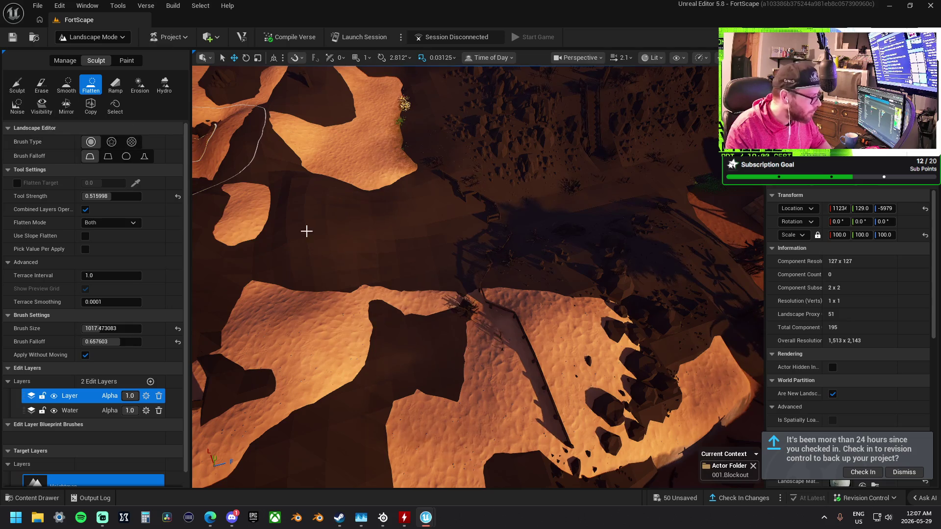
{"action": "left_click", "coordinate": [18, 84]}
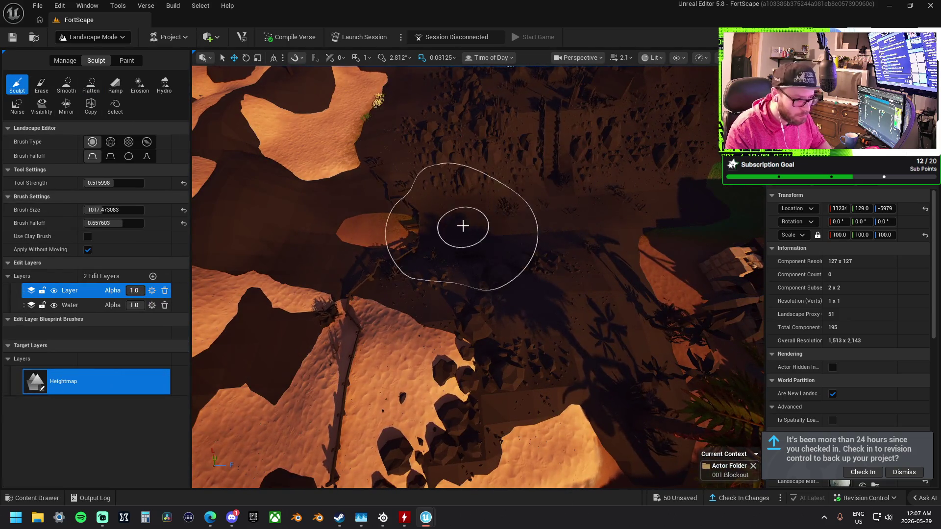
Raise a grassy mound with rocky cliff sides next to the rocky ridge.
{"action": "scroll", "coordinate": [575, 212], "scroll_direction": "up", "scroll_amount": 3}
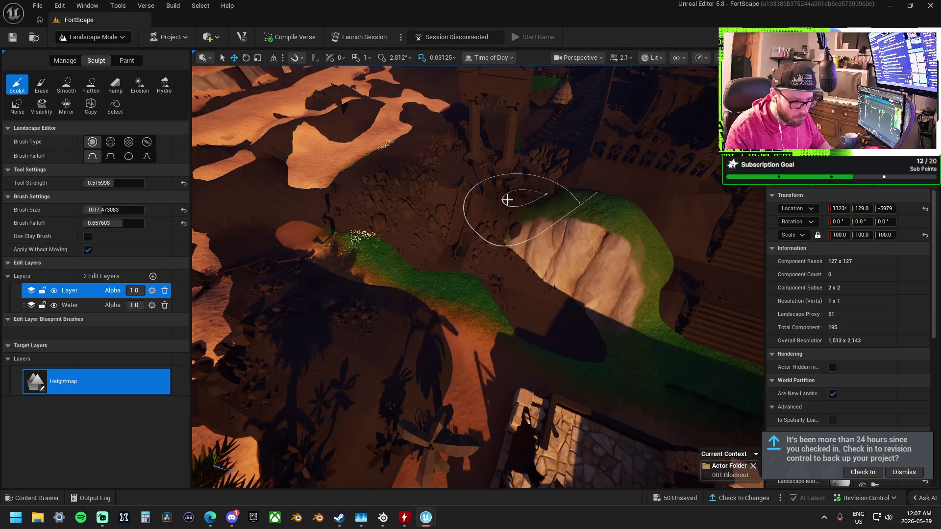
{"action": "scroll", "coordinate": [509, 201], "scroll_direction": "down", "scroll_amount": 3}
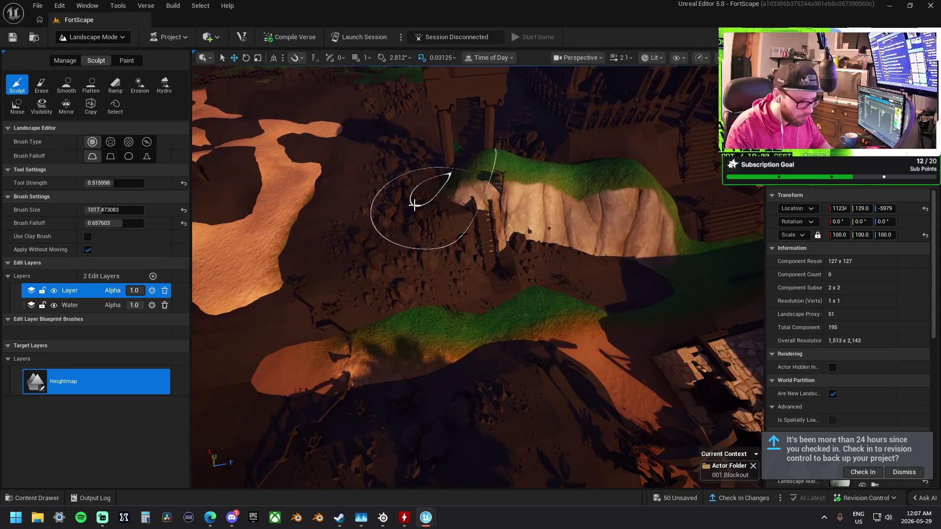
{"action": "scroll", "coordinate": [398, 228], "scroll_direction": "down", "scroll_amount": 5}
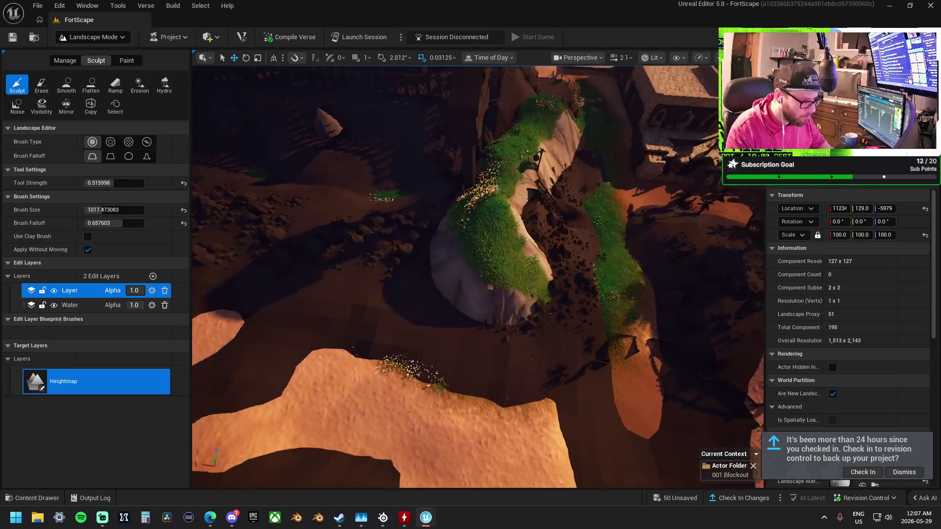
{"action": "scroll", "coordinate": [534, 275], "scroll_direction": "down", "scroll_amount": 1}
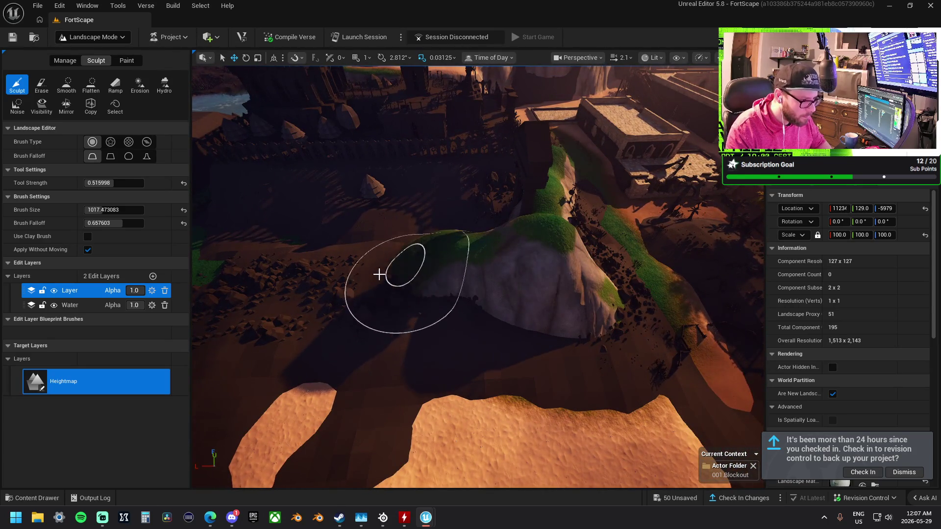
{"action": "scroll", "coordinate": [374, 269], "scroll_direction": "down", "scroll_amount": 4}
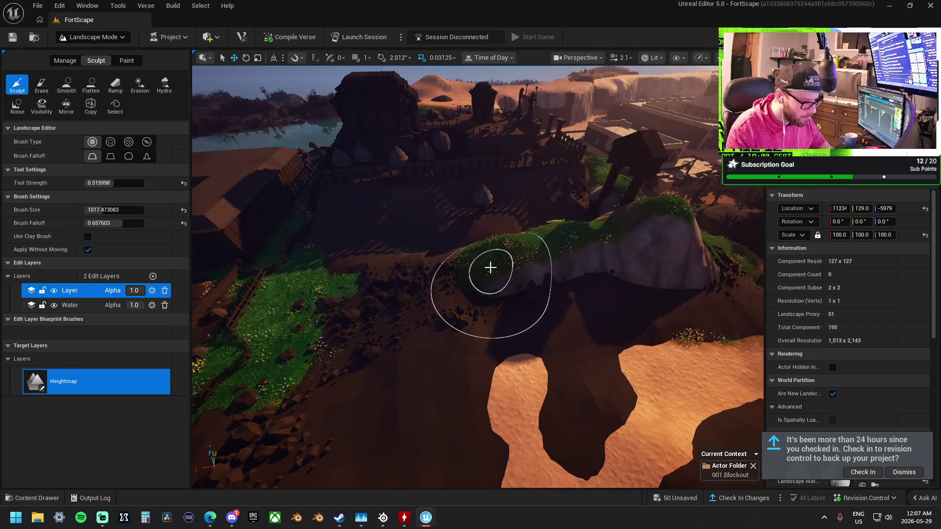
{"action": "scroll", "coordinate": [344, 303], "scroll_direction": "up", "scroll_amount": 5}
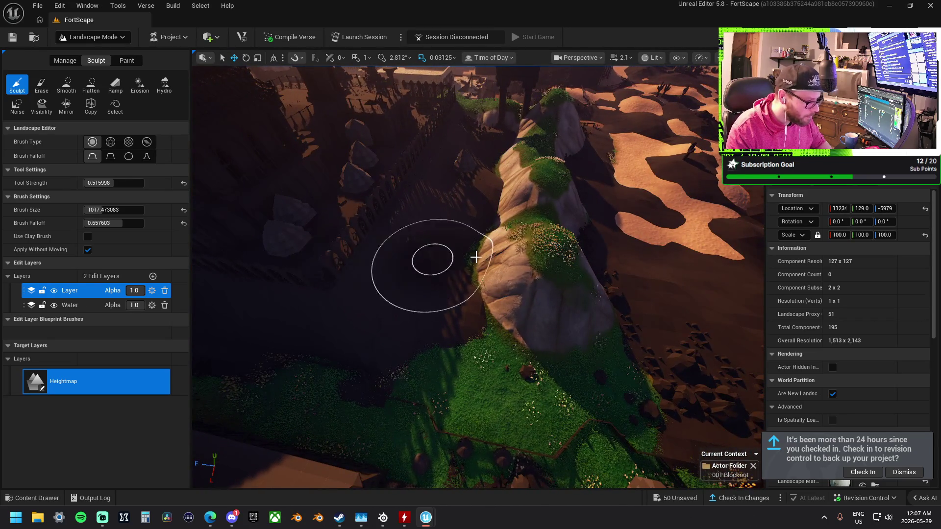
{"action": "left_click_drag", "start_coordinate": [465, 251], "coordinate": [342, 247]}
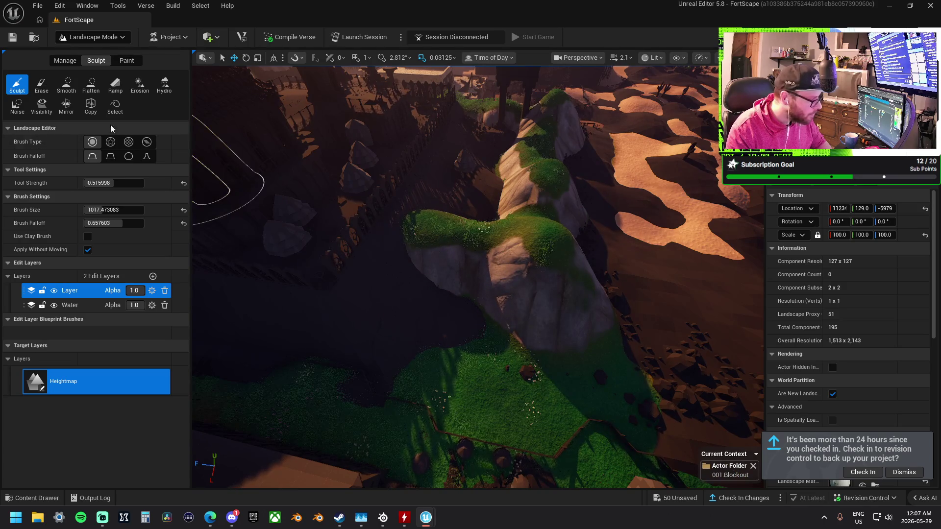
{"action": "scroll", "coordinate": [378, 230], "scroll_direction": "up", "scroll_amount": 3}
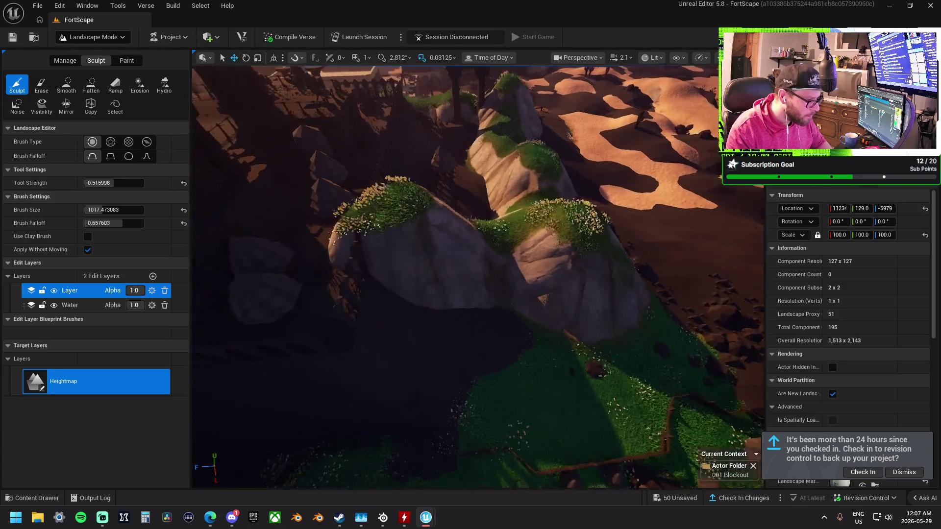
Flatten the grassy ridge top and its rounded rocky bulge, undoing the final stroke.
{"action": "left_click", "coordinate": [90, 84]}
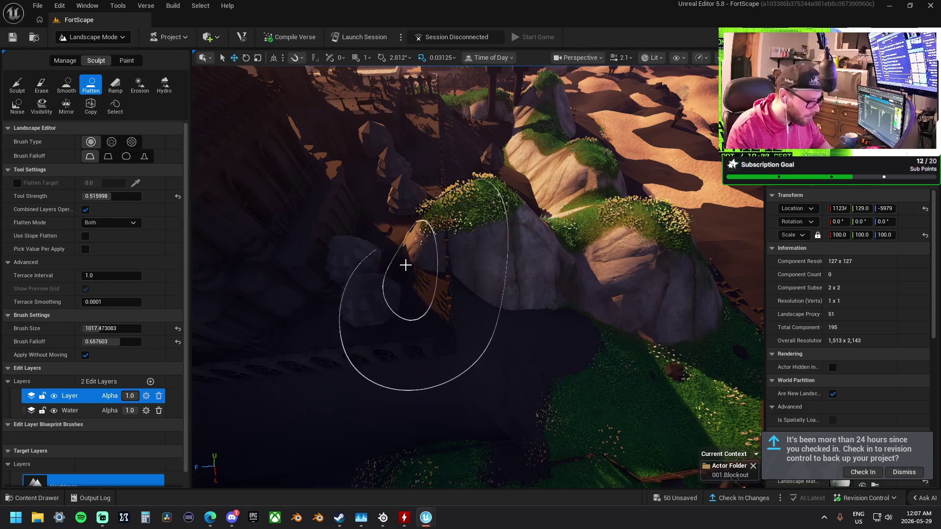
{"action": "left_click_drag", "start_coordinate": [408, 252], "coordinate": [392, 271]}
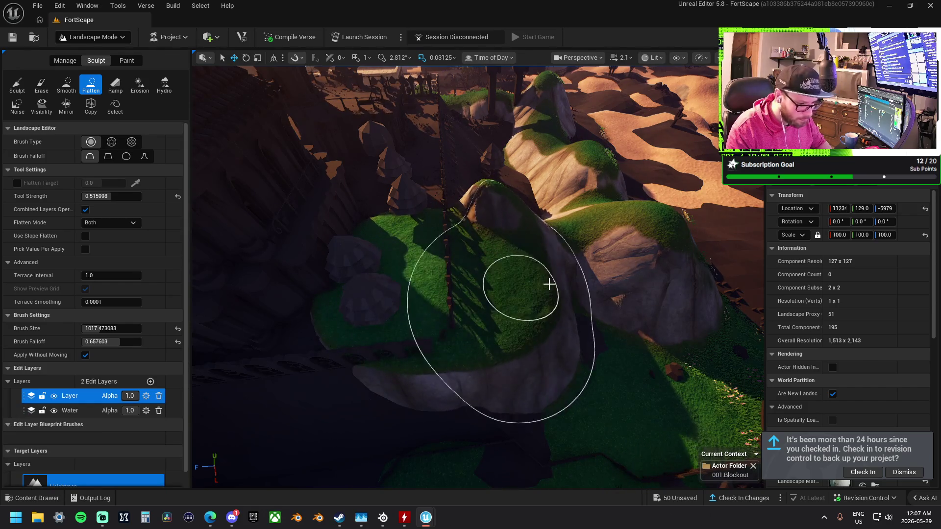
{"action": "scroll", "coordinate": [585, 222], "scroll_direction": "up", "scroll_amount": 5}
{"action": "scroll", "coordinate": [353, 272], "scroll_direction": "down", "scroll_amount": 5}
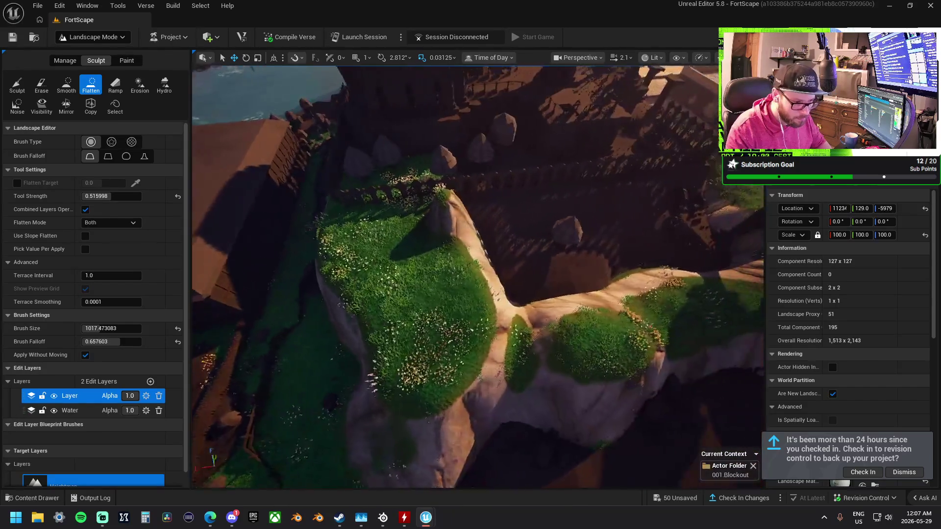
{"action": "mouse_move", "coordinate": [311, 277]}
{"action": "left_mouse_down"}
{"action": "mouse_move", "coordinate": [416, 277]}
{"action": "mouse_move", "coordinate": [374, 275]}
{"action": "mouse_move", "coordinate": [370, 289]}
{"action": "mouse_move", "coordinate": [516, 299]}
{"action": "mouse_move", "coordinate": [399, 273]}
{"action": "mouse_move", "coordinate": [444, 316]}
{"action": "left_mouse_up"}
{"action": "scroll", "coordinate": [399, 273], "scroll_direction": "up", "scroll_amount": 5}
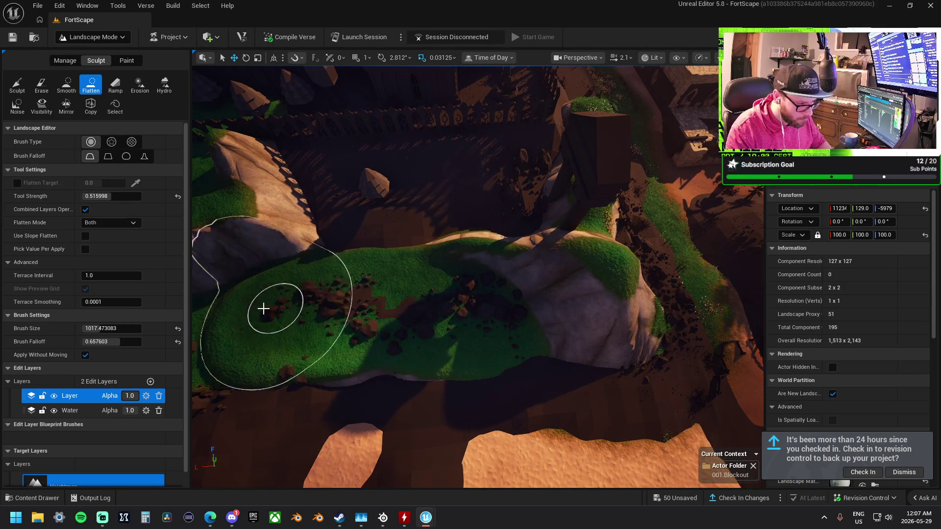
{"action": "left_click_drag", "start_coordinate": [560, 300], "coordinate": [514, 323]}
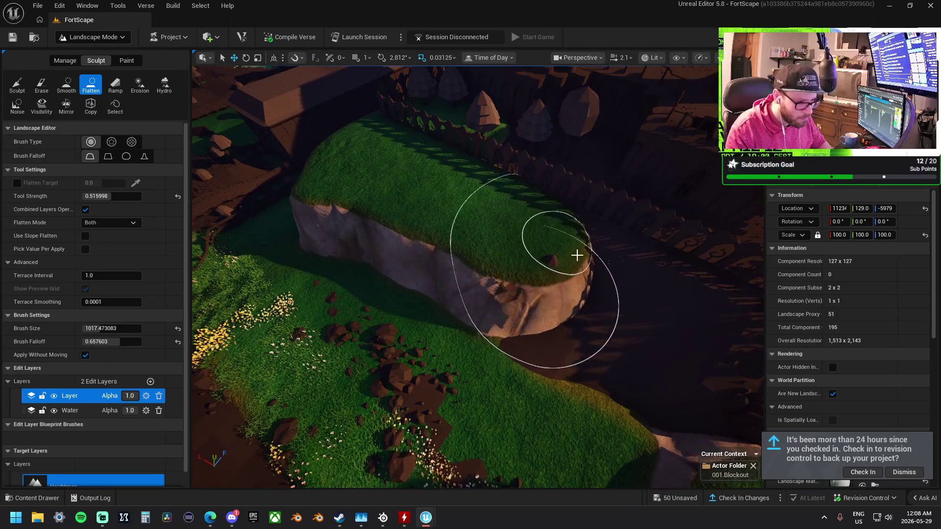
{"action": "left_click_drag", "start_coordinate": [570, 253], "coordinate": [709, 308]}
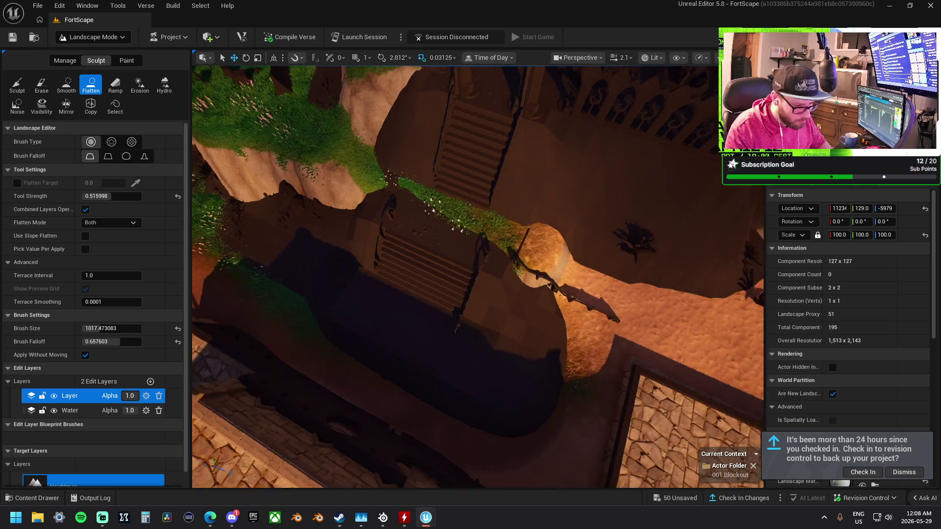
{"action": "key", "text": "ctrl+z"}
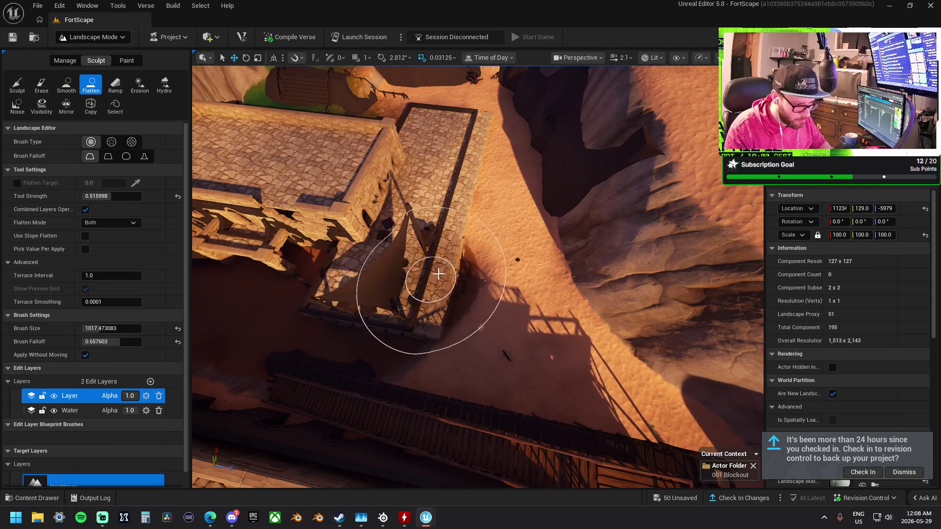
Level the courtyard sand beside the stone wall and bring down the rocky mound.
{"action": "left_click_drag", "start_coordinate": [435, 317], "coordinate": [476, 278]}
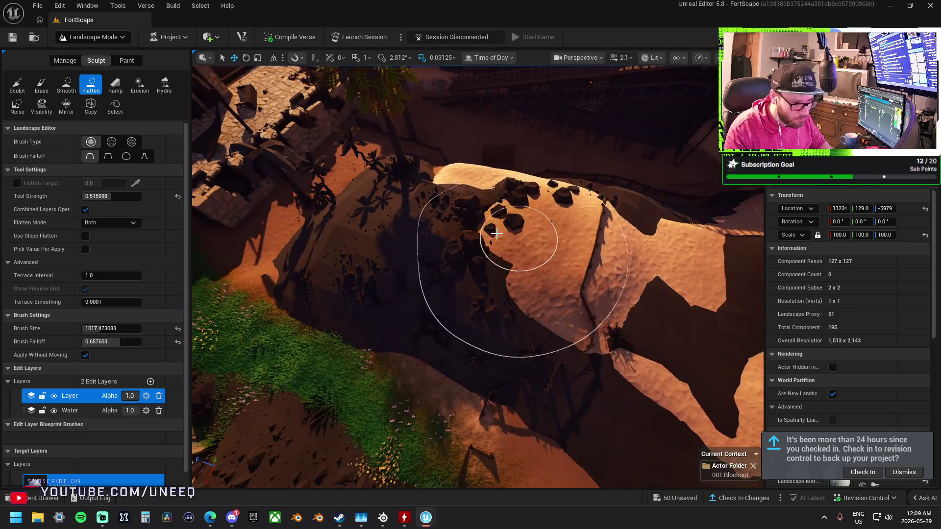
{"action": "left_click_drag", "start_coordinate": [497, 234], "coordinate": [384, 222]}
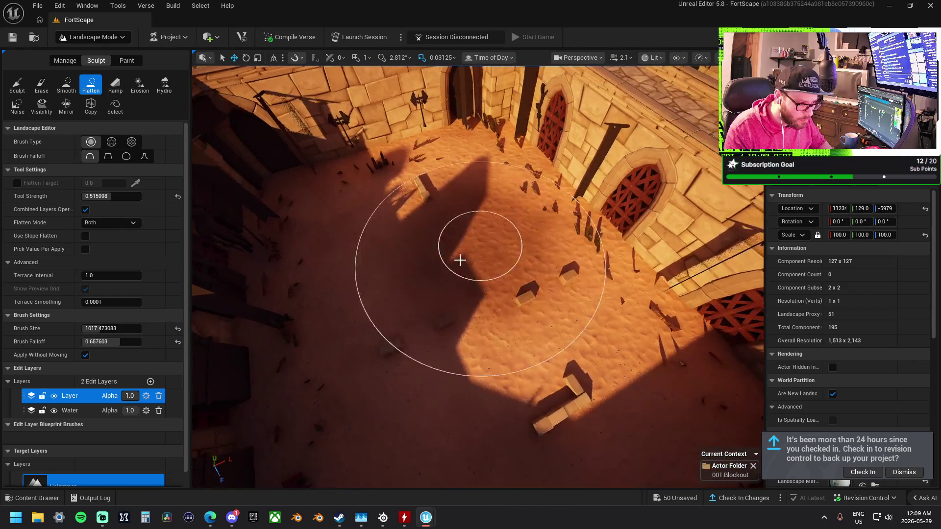
{"action": "left_click", "coordinate": [66, 88]}
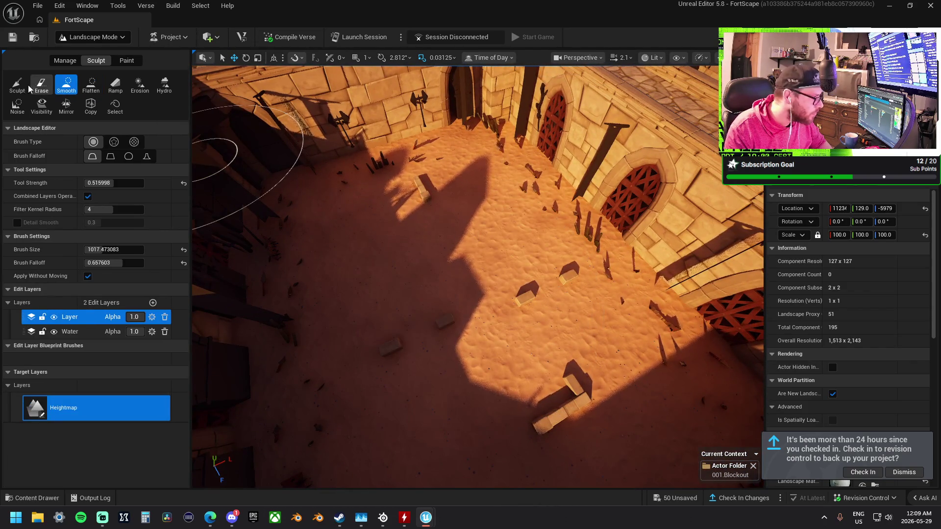
Sculpt the sand around the ruined wall pieces, then flatten the ground near the inner buildings.
{"action": "left_click", "coordinate": [18, 84]}
{"action": "left_click_drag", "start_coordinate": [494, 297], "coordinate": [489, 300]}
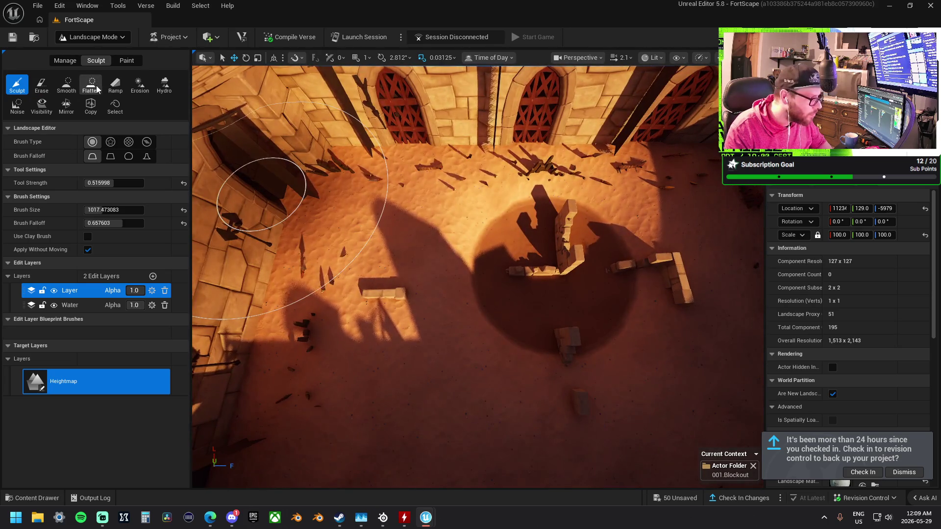
{"action": "left_click", "coordinate": [98, 89]}
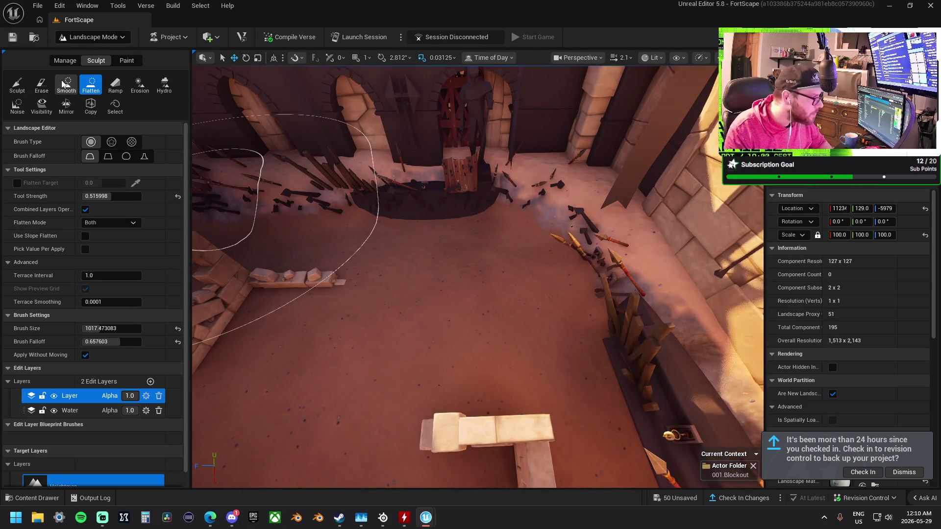
{"action": "left_click", "coordinate": [17, 88]}
Switch to the Smooth tool to soften the courtyard sand around the ruins.
{"action": "left_click", "coordinate": [66, 84]}
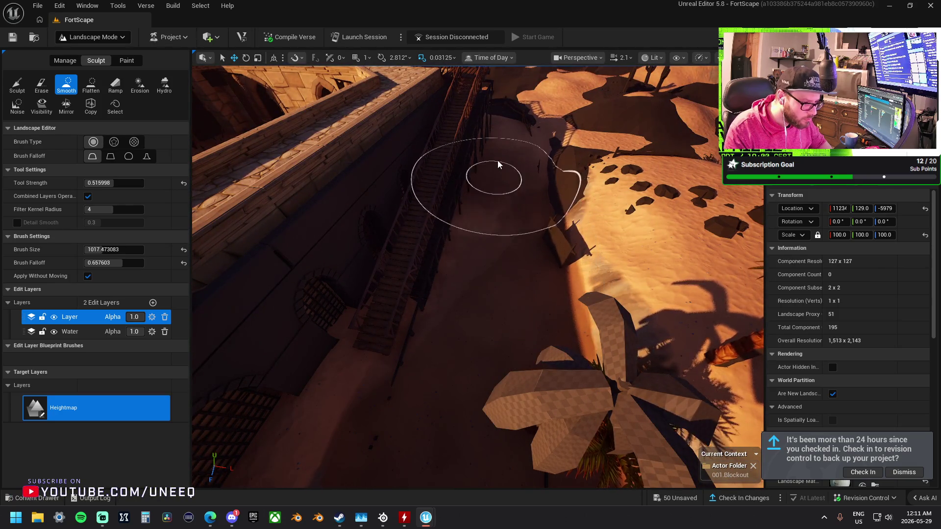
Fly over to the outer wall by the stairs and smooth the dune sand there.
{"action": "left_click_drag", "start_coordinate": [404, 368], "coordinate": [598, 336]}
{"action": "left_click_drag", "start_coordinate": [311, 221], "coordinate": [270, 203]}
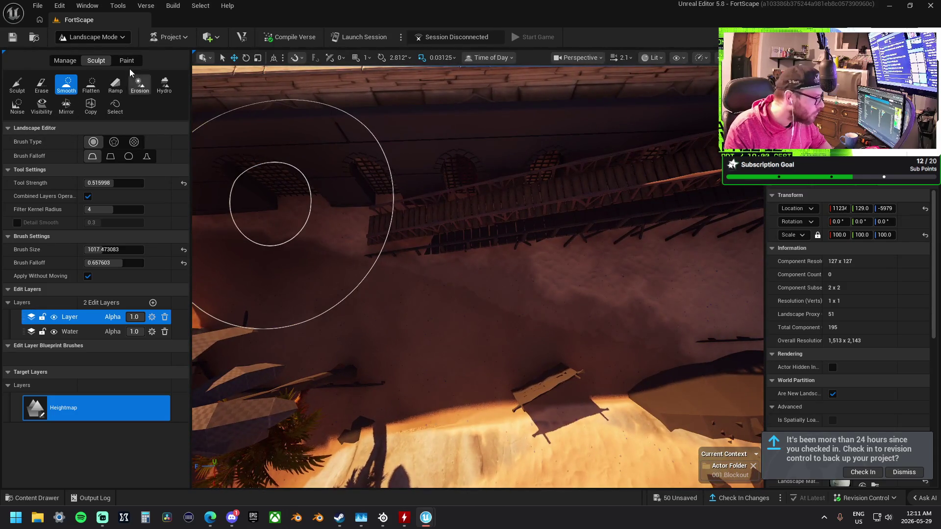
Switch to the Paint tool with Layer1 as the target paint layer.
{"action": "left_click", "coordinate": [127, 61]}
{"action": "left_click", "coordinate": [17, 84]}
{"action": "left_click", "coordinate": [42, 439]}
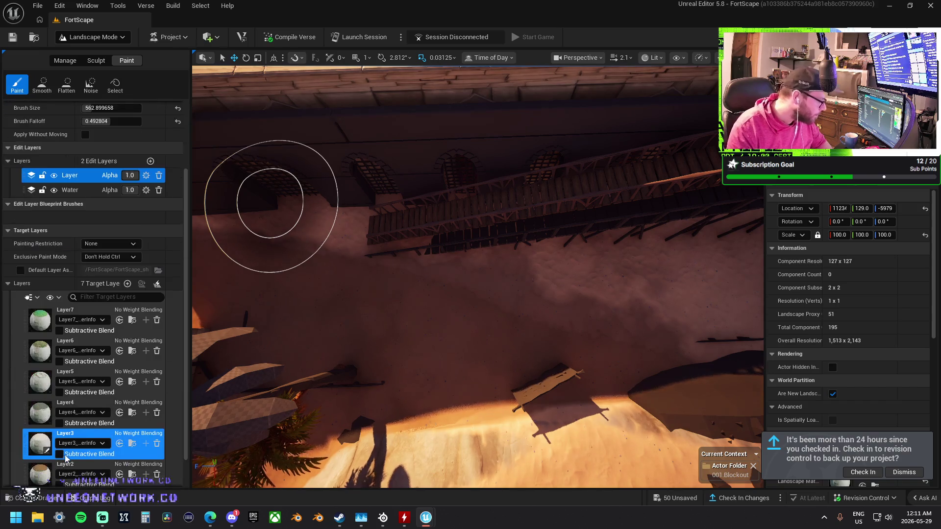
{"action": "scroll", "coordinate": [46, 461], "scroll_direction": "down", "scroll_amount": 3}
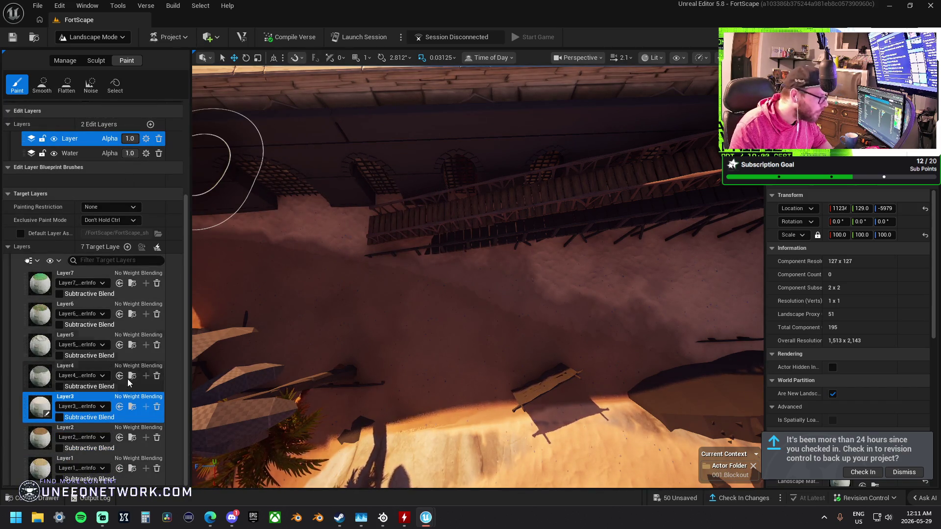
{"action": "left_click", "coordinate": [42, 468]}
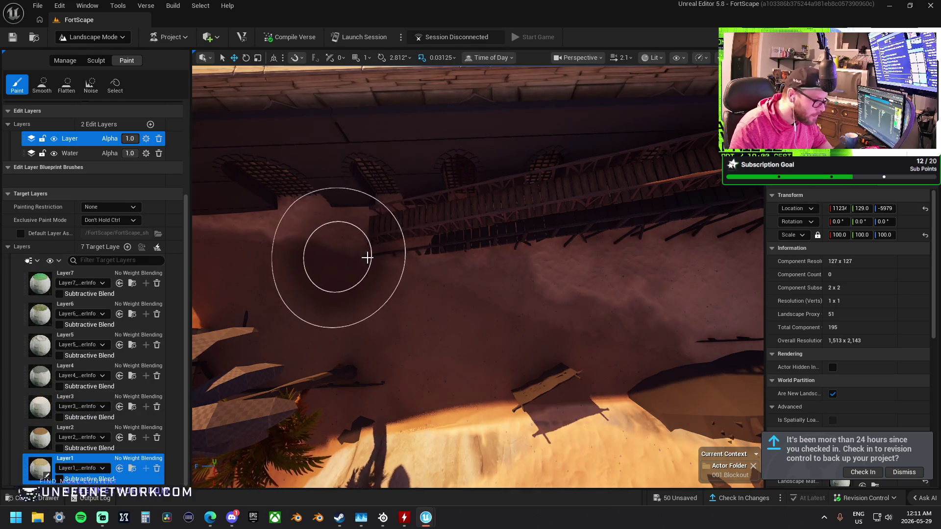
Paint Layer1 over the sand around the ruined building's base and walls.
{"action": "left_click_drag", "start_coordinate": [461, 294], "coordinate": [461, 294]}
{"action": "left_click_drag", "start_coordinate": [428, 264], "coordinate": [428, 264]}
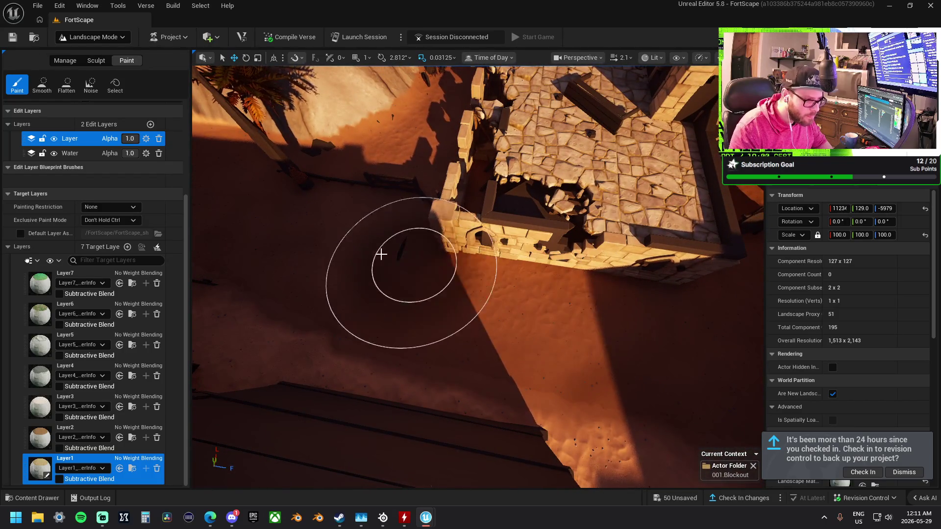
{"action": "left_click_drag", "start_coordinate": [307, 286], "coordinate": [307, 286]}
{"action": "left_click_drag", "start_coordinate": [632, 281], "coordinate": [550, 262]}
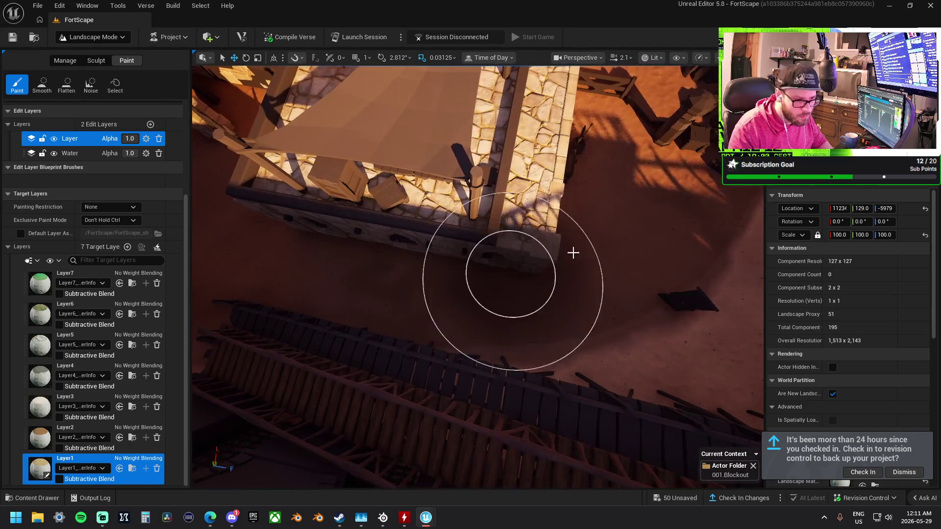
{"action": "mouse_move", "coordinate": [633, 143]}
{"action": "left_mouse_down"}
{"action": "mouse_move", "coordinate": [598, 184]}
{"action": "mouse_move", "coordinate": [486, 238]}
{"action": "left_mouse_up"}
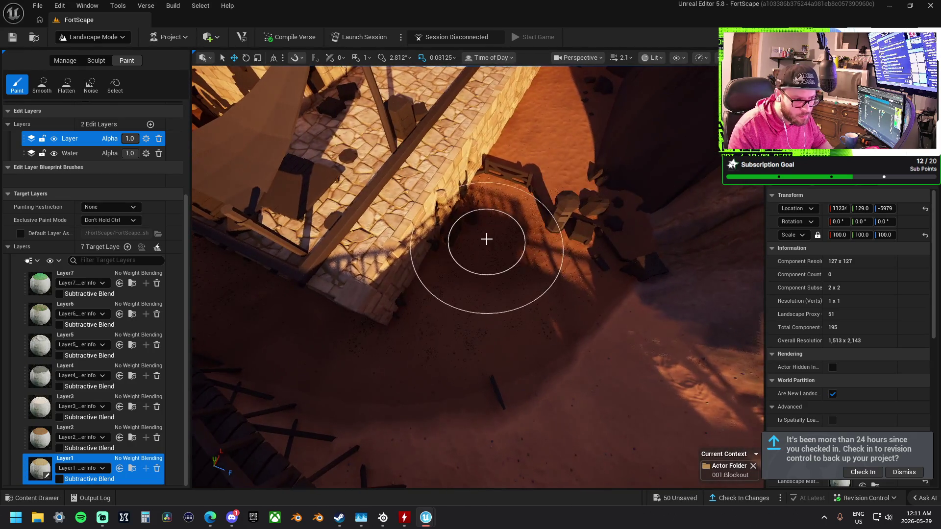
{"action": "mouse_move", "coordinate": [512, 210]}
{"action": "left_mouse_down"}
{"action": "mouse_move", "coordinate": [521, 252]}
{"action": "mouse_move", "coordinate": [404, 266]}
{"action": "left_mouse_up"}
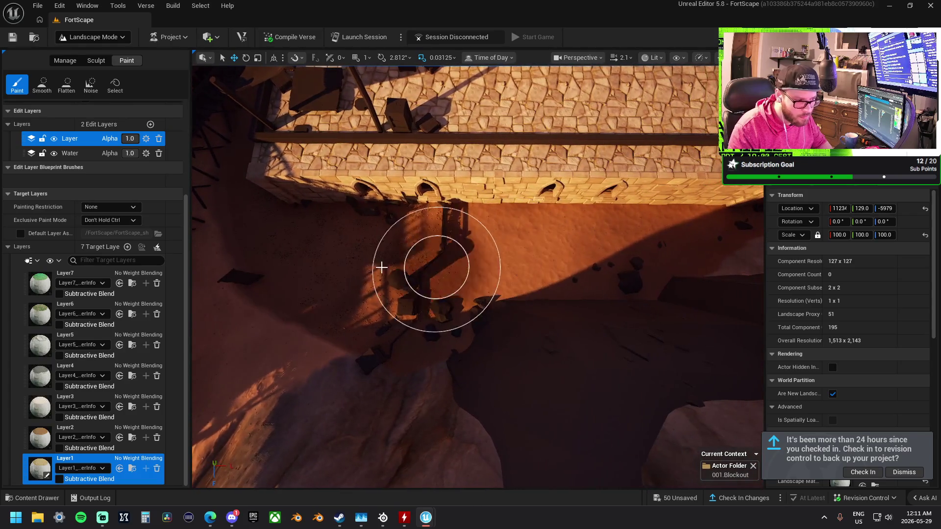
{"action": "mouse_move", "coordinate": [488, 257]}
{"action": "left_mouse_down"}
{"action": "mouse_move", "coordinate": [473, 231]}
{"action": "mouse_move", "coordinate": [390, 333]}
{"action": "left_mouse_up"}
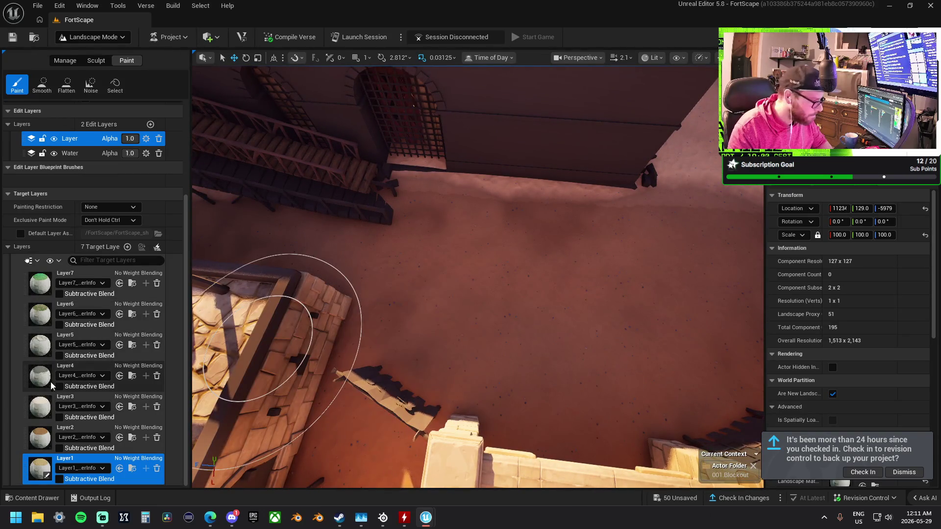
Select Layer3 and paint grass across the courtyard sand, palm area and building side.
{"action": "left_click", "coordinate": [84, 398]}
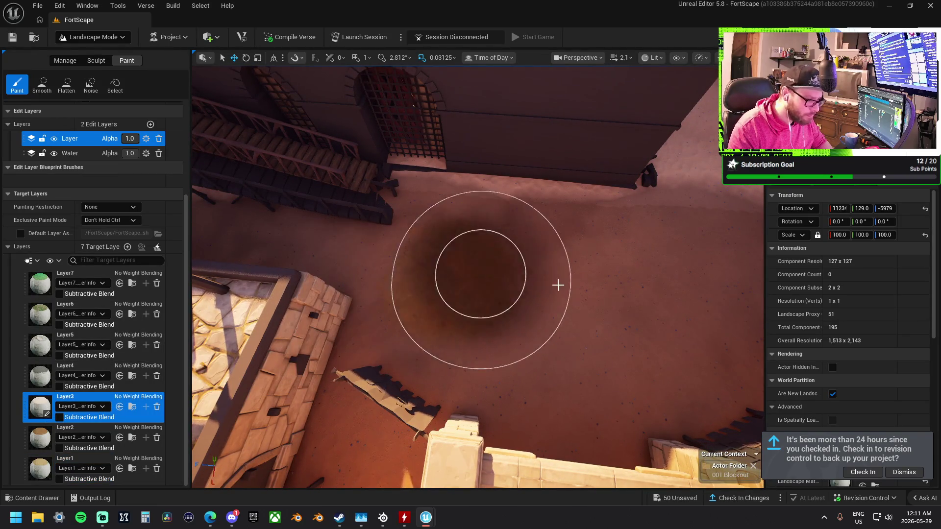
{"action": "left_click_drag", "start_coordinate": [562, 306], "coordinate": [403, 275]}
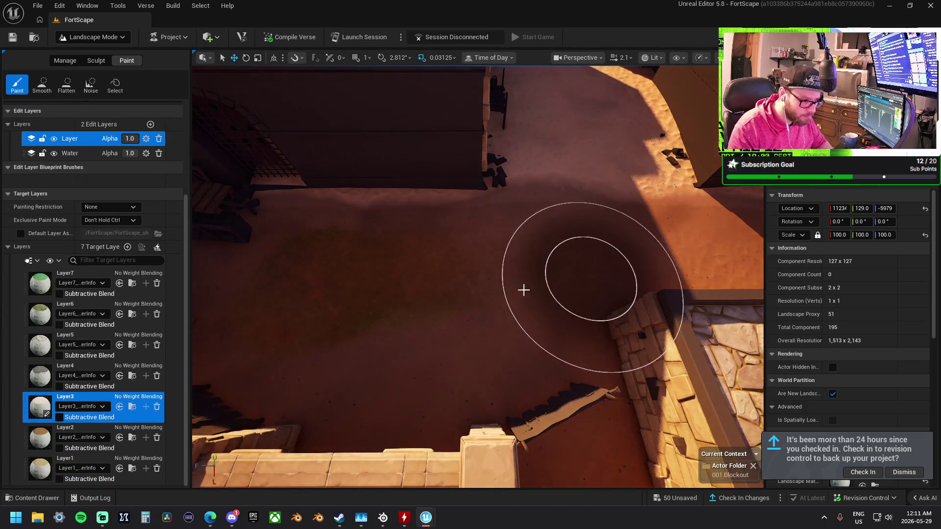
{"action": "left_click_drag", "start_coordinate": [639, 280], "coordinate": [368, 269]}
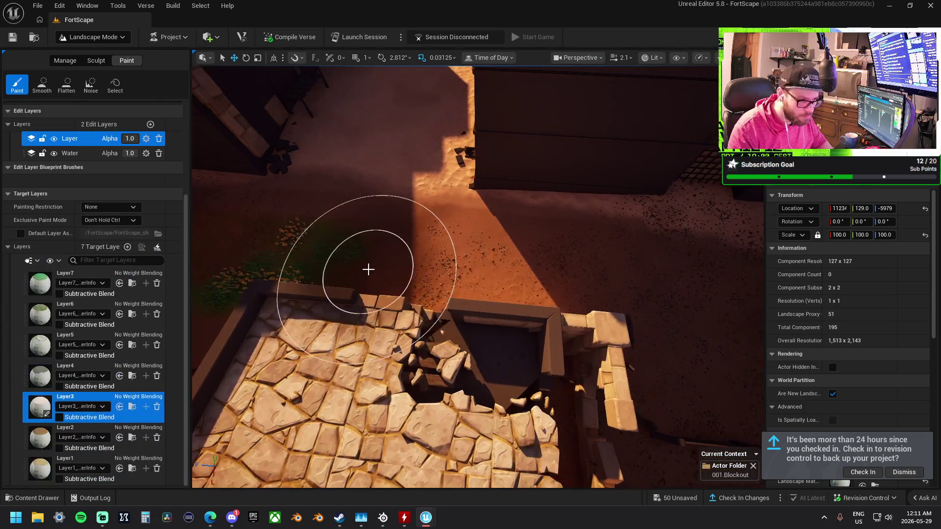
{"action": "mouse_move", "coordinate": [702, 331]}
{"action": "left_mouse_down"}
{"action": "mouse_move", "coordinate": [618, 306]}
{"action": "mouse_move", "coordinate": [567, 248]}
{"action": "mouse_move", "coordinate": [533, 280]}
{"action": "left_mouse_up"}
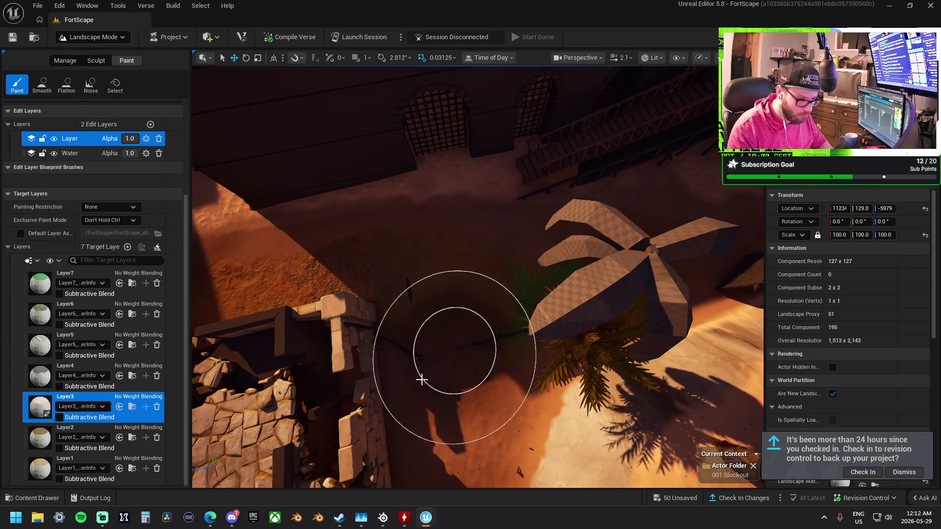
{"action": "left_click_drag", "start_coordinate": [454, 356], "coordinate": [368, 315]}
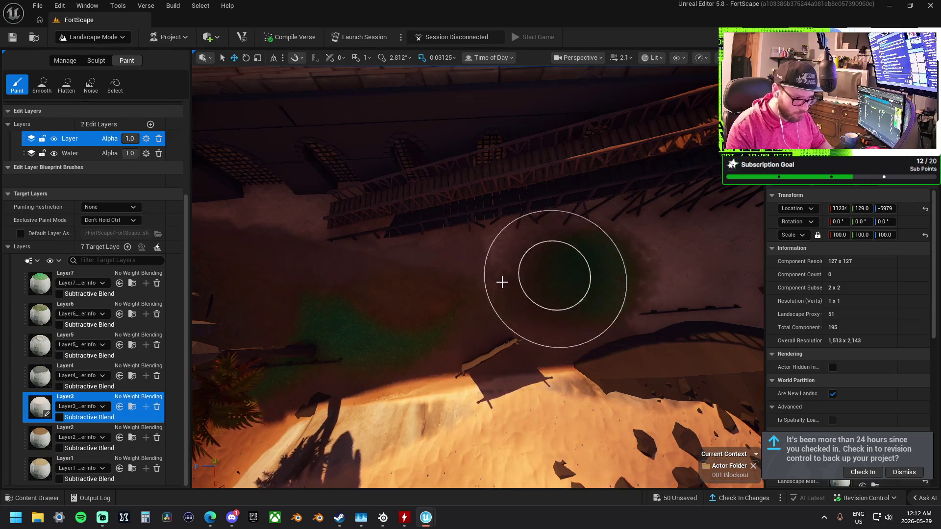
Extend the winding grass path past the wooden stairs toward the building wall.
{"action": "left_click_drag", "start_coordinate": [426, 283], "coordinate": [343, 279]}
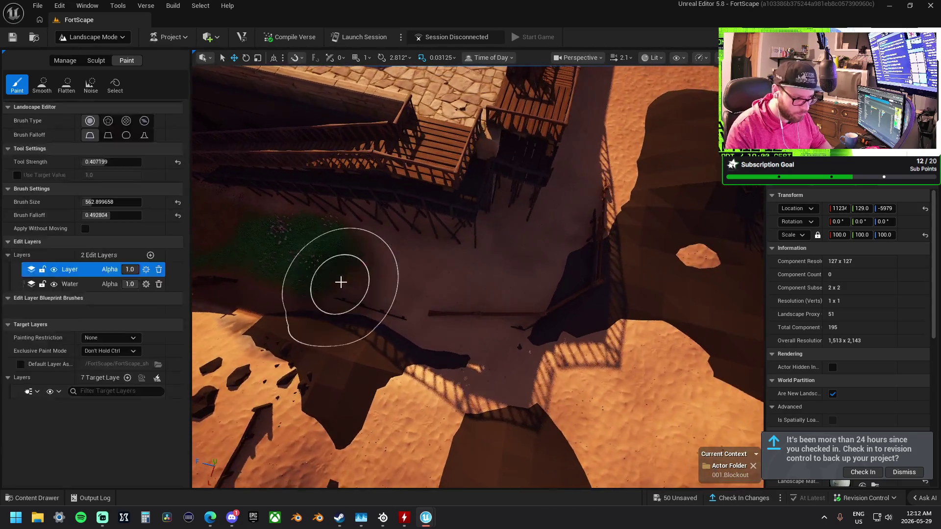
{"action": "left_click_drag", "start_coordinate": [445, 279], "coordinate": [399, 279]}
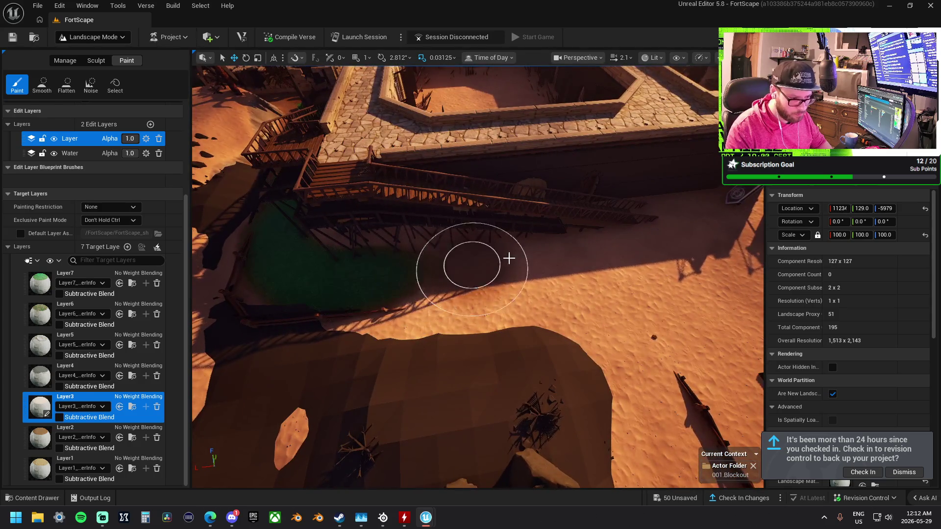
{"action": "mouse_move", "coordinate": [488, 284]}
{"action": "left_mouse_down"}
{"action": "mouse_move", "coordinate": [352, 279]}
{"action": "mouse_move", "coordinate": [344, 260]}
{"action": "left_mouse_up"}
{"action": "left_click_drag", "start_coordinate": [450, 200], "coordinate": [590, 200]}
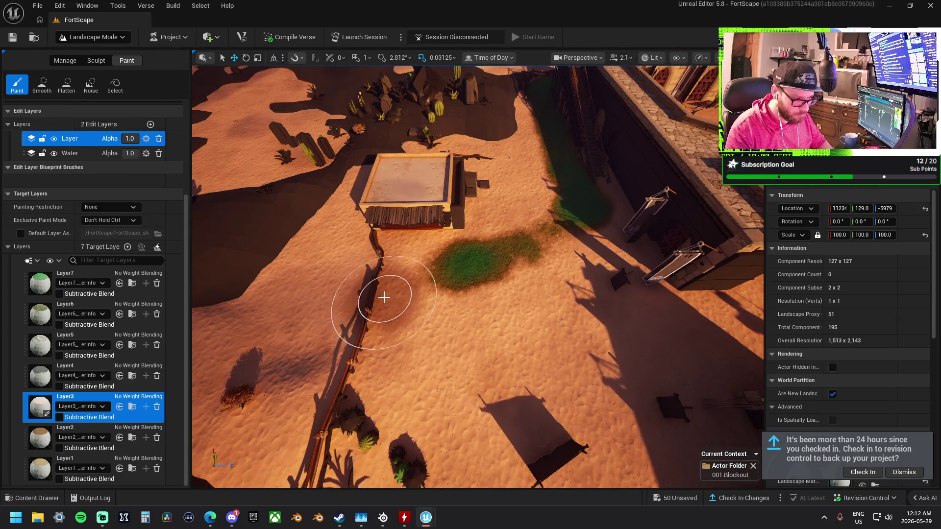
{"action": "left_click_drag", "start_coordinate": [455, 290], "coordinate": [316, 307]}
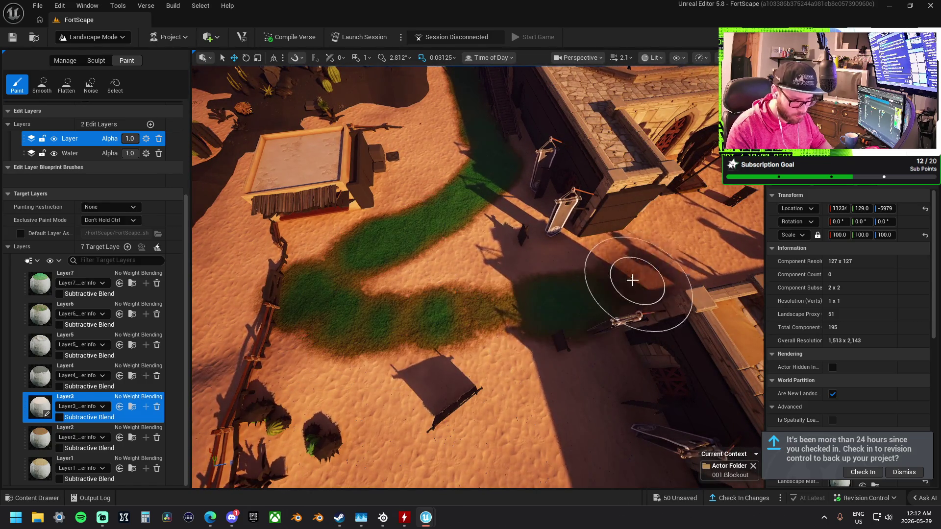
{"action": "left_click", "coordinate": [41, 438]}
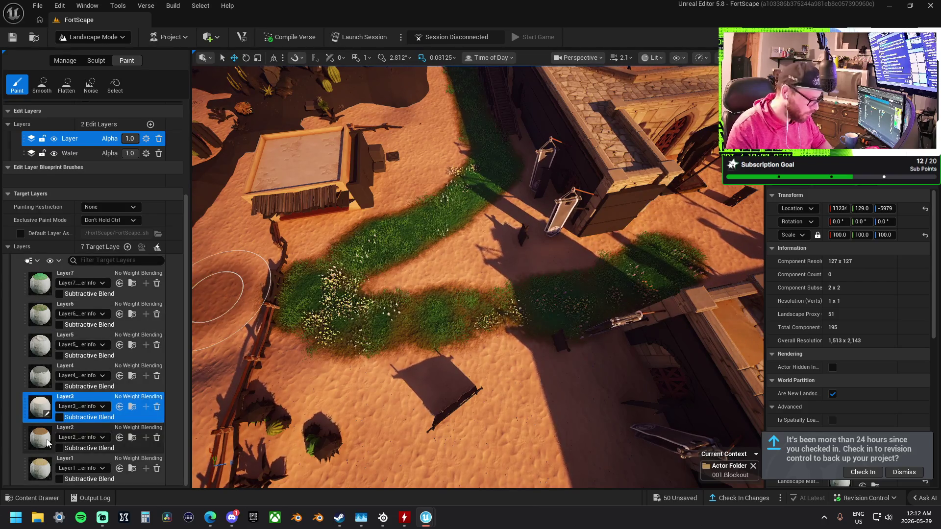
{"action": "left_click", "coordinate": [41, 469]}
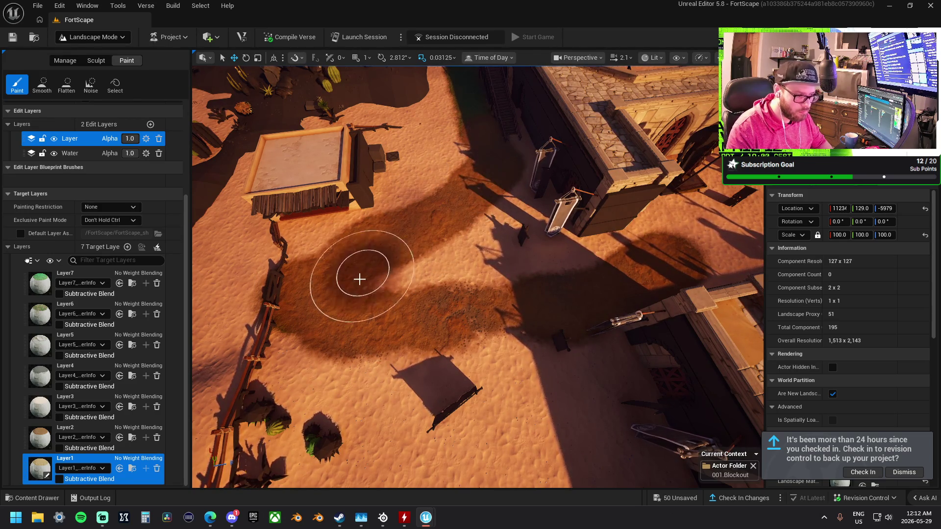
Paint darker Layer1 ground along the fort wall base and wooden stairs.
{"action": "left_click_drag", "start_coordinate": [407, 326], "coordinate": [406, 294]}
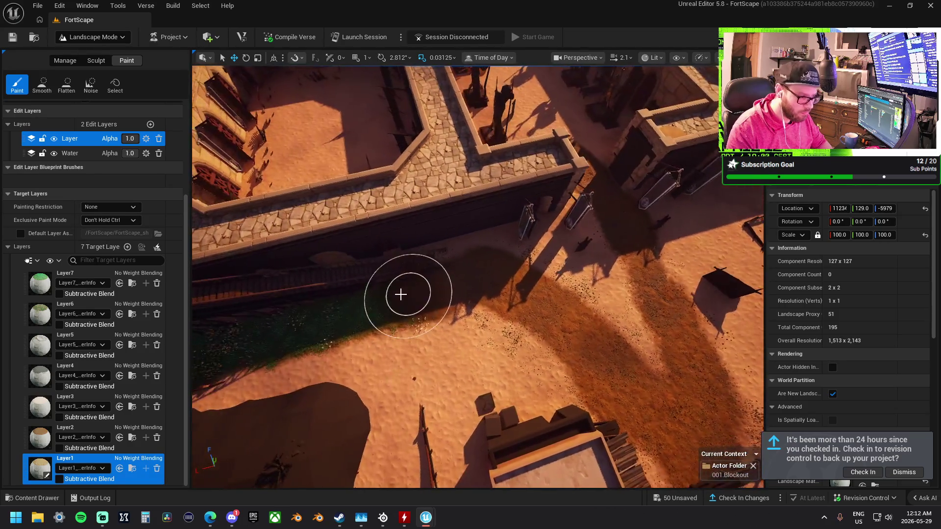
{"action": "left_click_drag", "start_coordinate": [283, 320], "coordinate": [466, 298]}
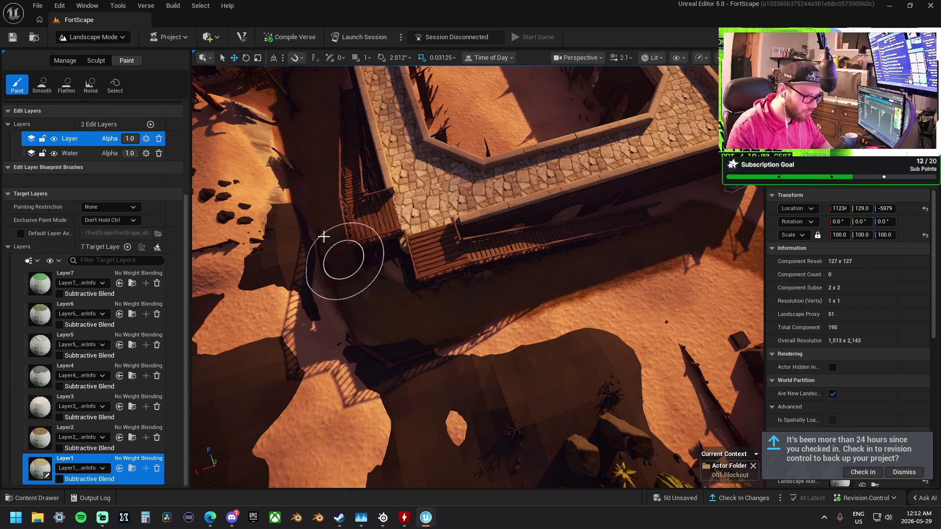
{"action": "left_click_drag", "start_coordinate": [721, 242], "coordinate": [483, 231]}
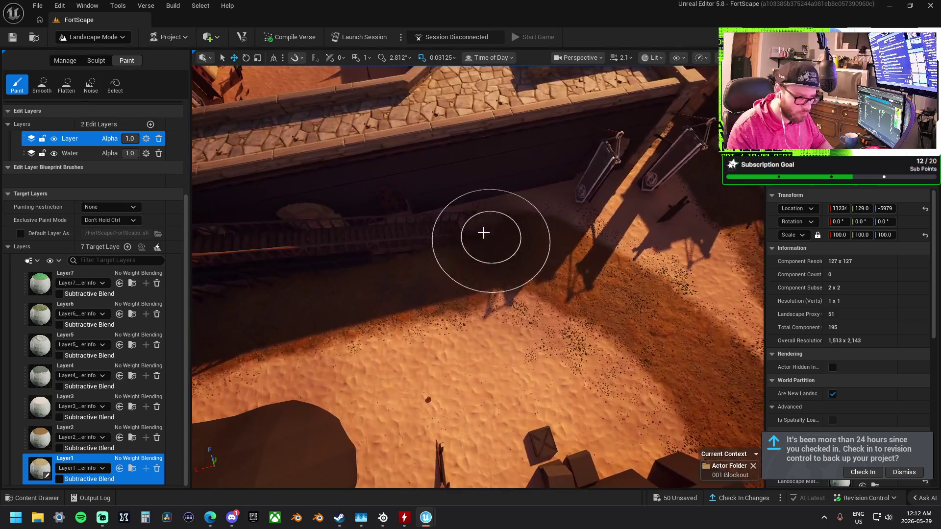
{"action": "left_click", "coordinate": [46, 412]}
{"action": "left_click", "coordinate": [44, 86]}
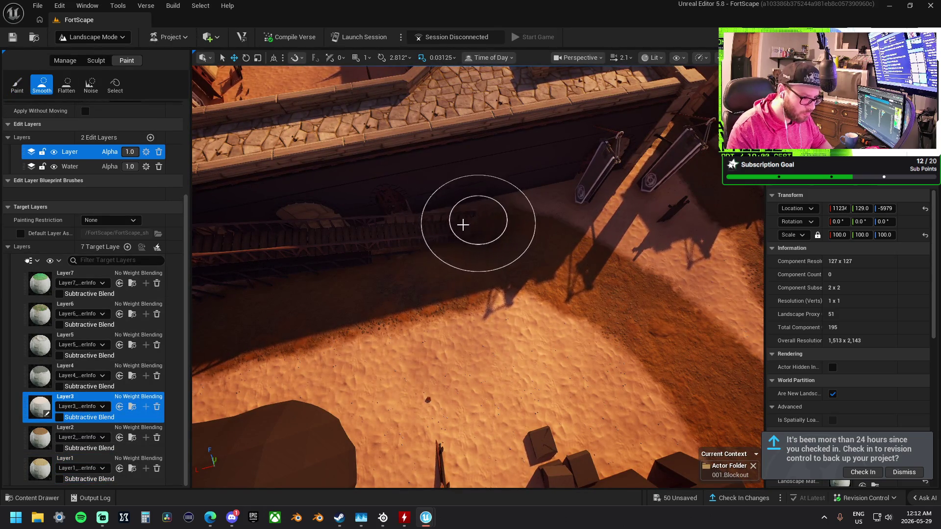
Smooth the dark sand patch edges beside the fort wall and wooden stairs.
{"action": "left_click_drag", "start_coordinate": [486, 229], "coordinate": [373, 265]}
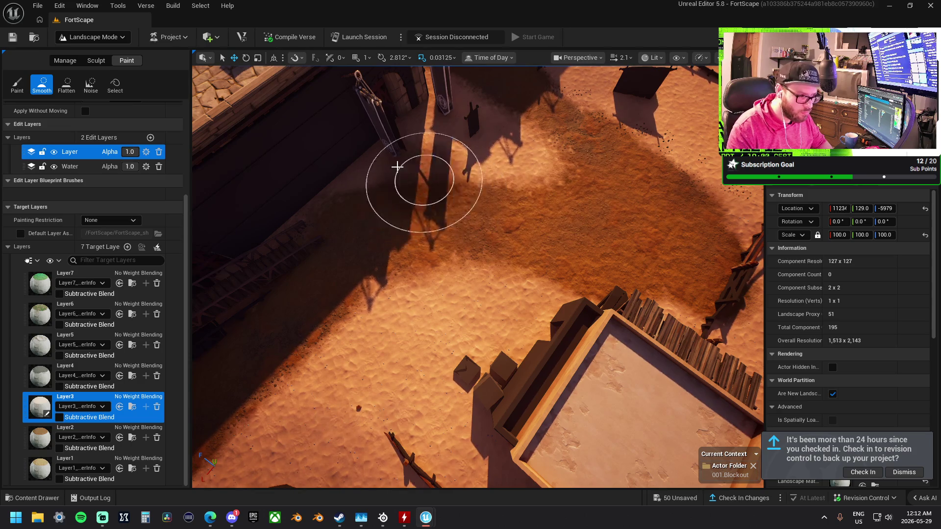
{"action": "left_click_drag", "start_coordinate": [381, 212], "coordinate": [391, 323]}
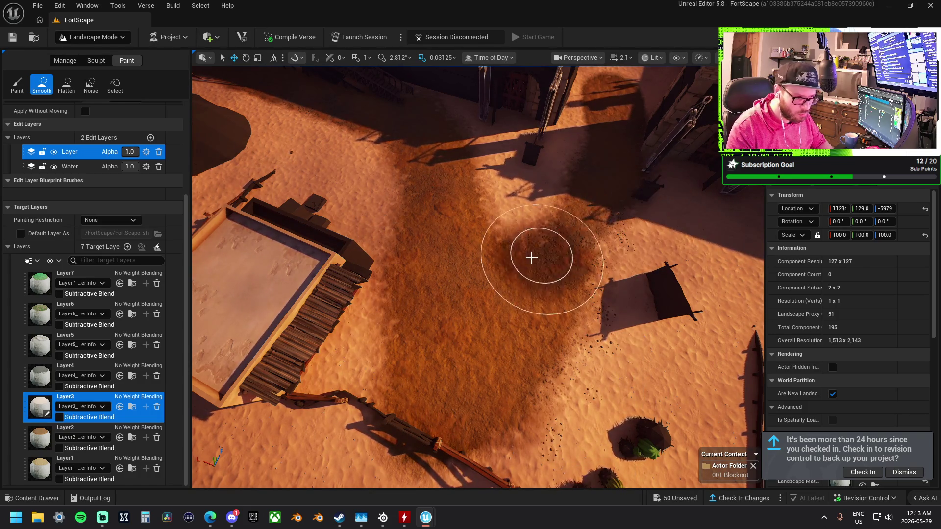
Return to Paint with Layer1 selected and survey the dock, stone path and walls.
{"action": "left_click", "coordinate": [17, 84]}
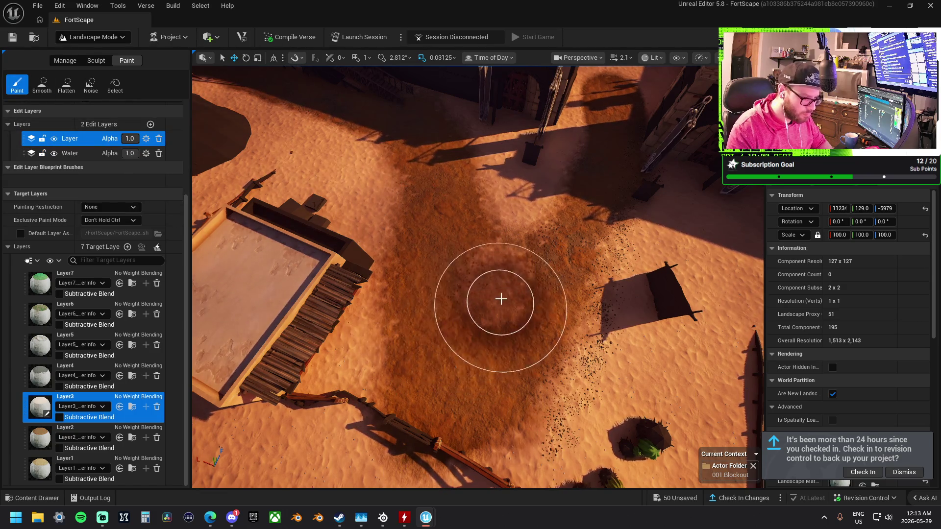
{"action": "key", "text": "Down"}
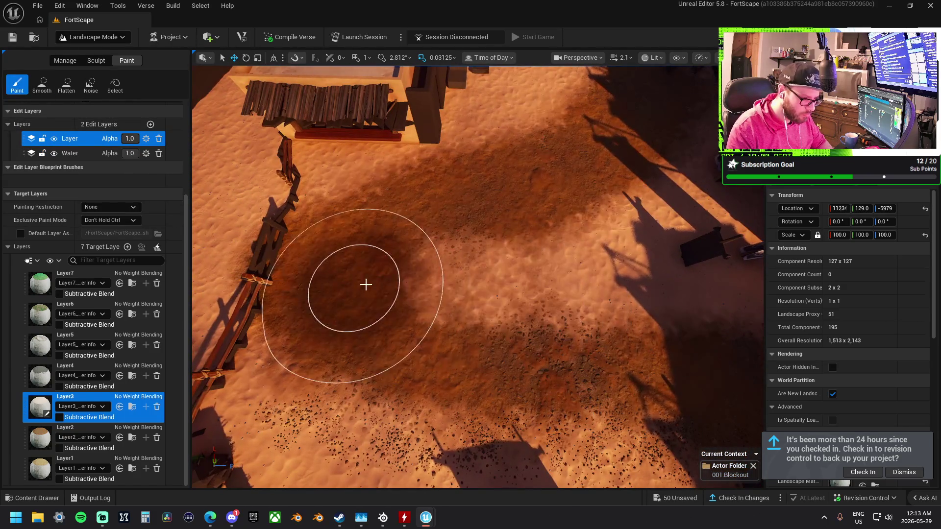
{"action": "left_click_drag", "start_coordinate": [380, 277], "coordinate": [361, 278]}
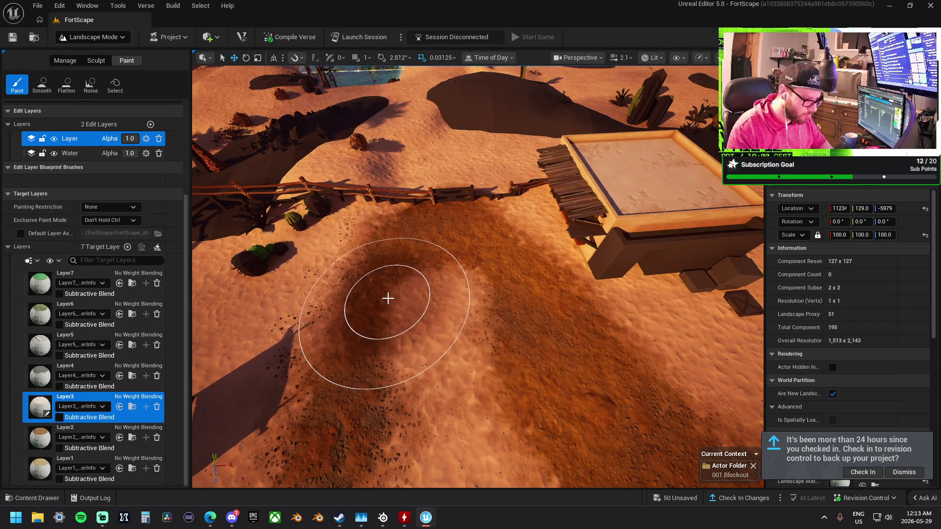
{"action": "left_click_drag", "start_coordinate": [387, 331], "coordinate": [399, 342]}
{"action": "mouse_move", "coordinate": [511, 299]}
{"action": "left_mouse_down"}
{"action": "mouse_move", "coordinate": [501, 299]}
{"action": "mouse_move", "coordinate": [519, 299]}
{"action": "mouse_move", "coordinate": [506, 315]}
{"action": "left_mouse_up"}
{"action": "left_click_drag", "start_coordinate": [453, 268], "coordinate": [565, 297]}
{"action": "left_click_drag", "start_coordinate": [408, 317], "coordinate": [457, 319]}
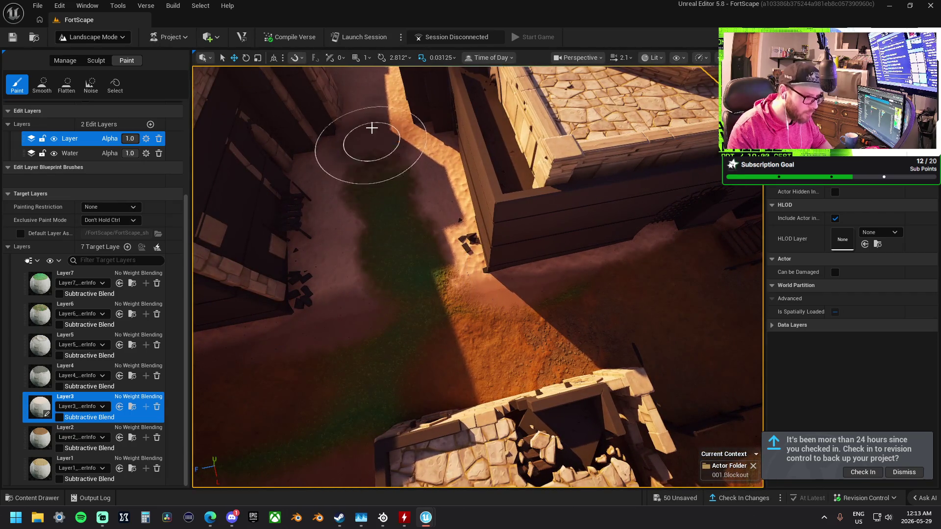
{"action": "left_click_drag", "start_coordinate": [358, 290], "coordinate": [439, 304]}
{"action": "left_click", "coordinate": [43, 468]}
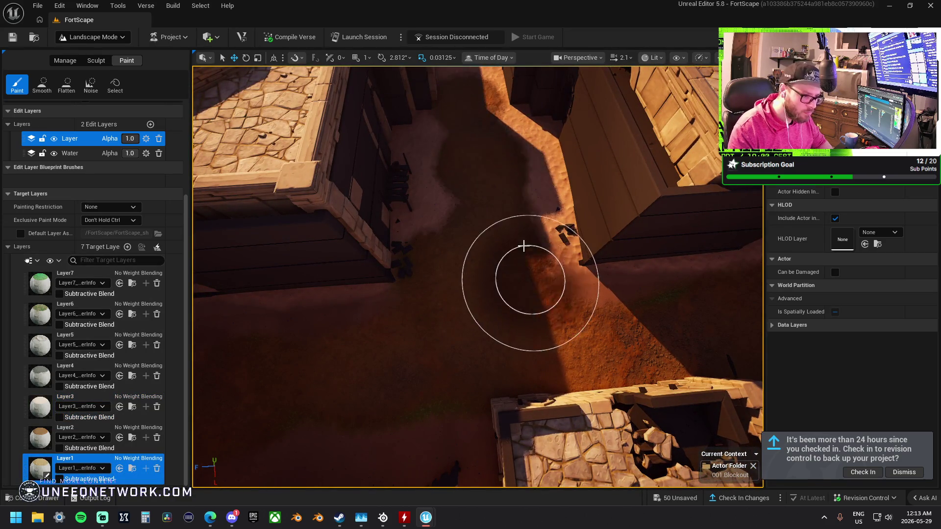
Paint pebble Layer2 ground onto the courtyard sand slope, then reactivate smoothing.
{"action": "left_click_drag", "start_coordinate": [353, 352], "coordinate": [557, 334]}
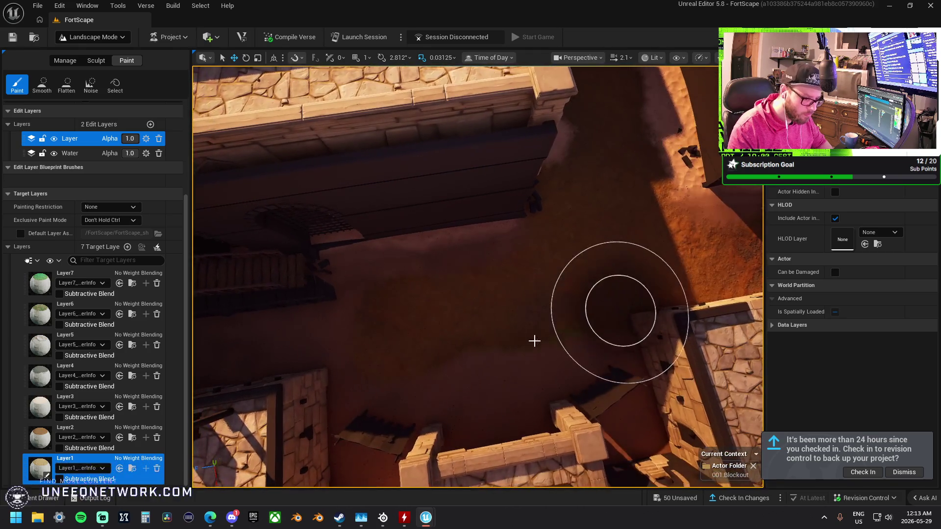
{"action": "mouse_move", "coordinate": [650, 323]}
{"action": "left_mouse_down"}
{"action": "mouse_move", "coordinate": [283, 285]}
{"action": "mouse_move", "coordinate": [164, 314]}
{"action": "left_mouse_up"}
{"action": "left_click", "coordinate": [78, 398]}
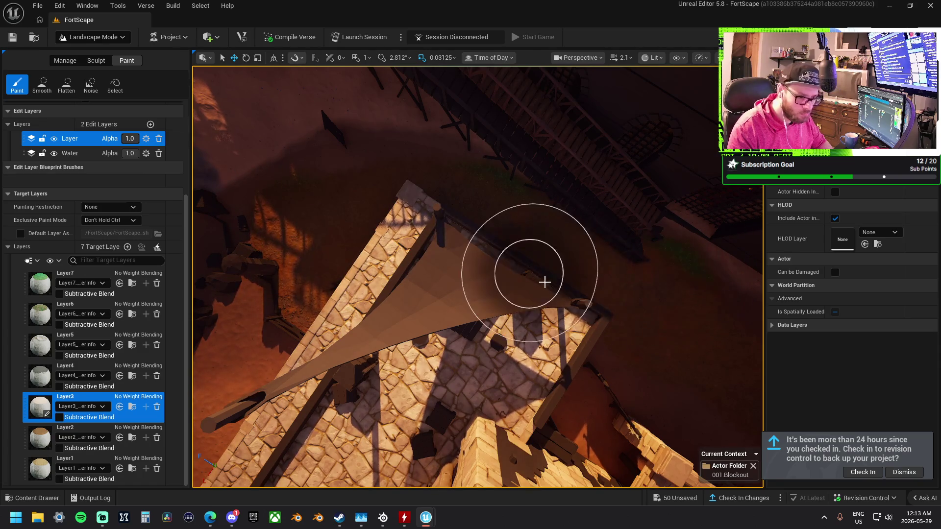
{"action": "left_click_drag", "start_coordinate": [657, 285], "coordinate": [546, 308]}
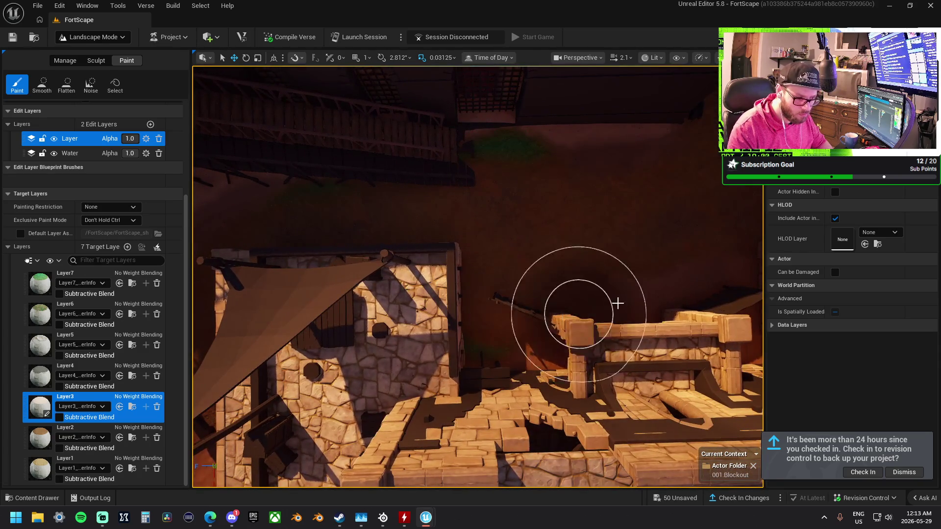
{"action": "left_click_drag", "start_coordinate": [684, 266], "coordinate": [610, 291]}
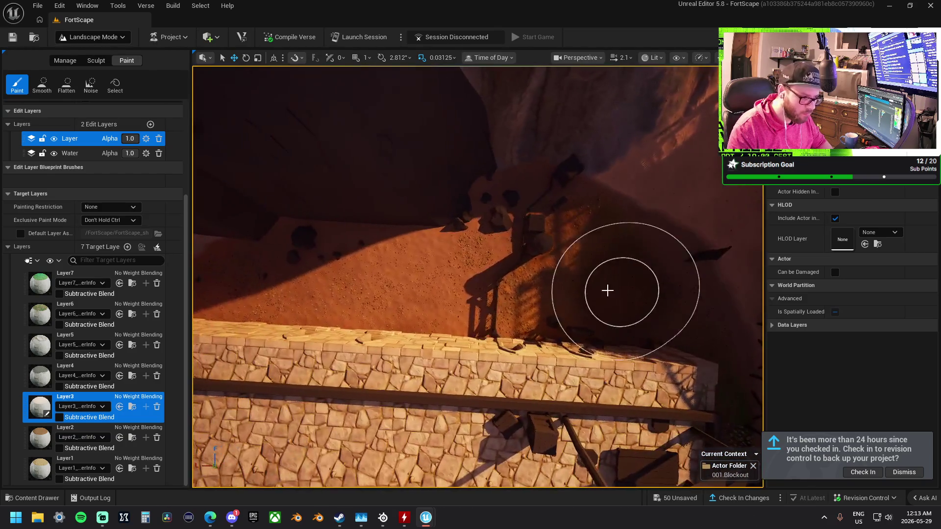
{"action": "mouse_move", "coordinate": [532, 278]}
{"action": "left_mouse_down"}
{"action": "mouse_move", "coordinate": [543, 262]}
{"action": "mouse_move", "coordinate": [531, 295]}
{"action": "left_mouse_up"}
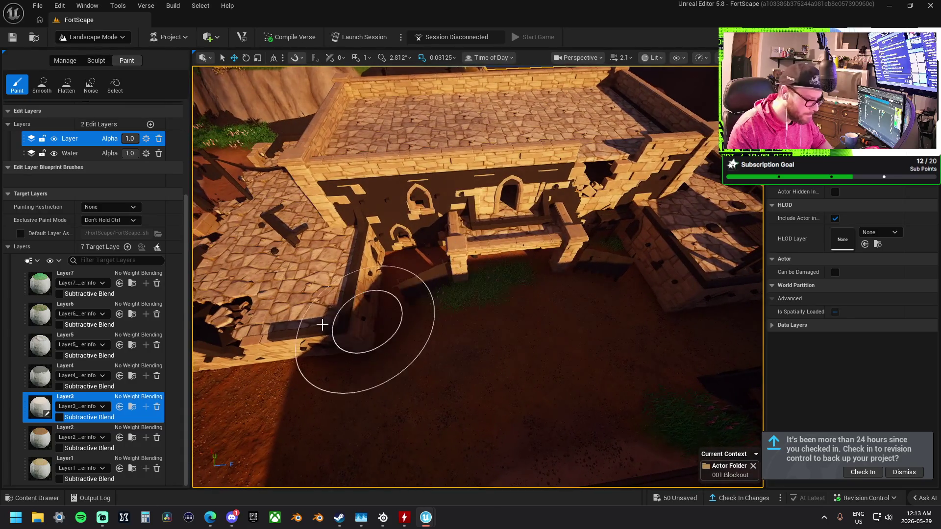
{"action": "left_click", "coordinate": [81, 431]}
{"action": "left_click_drag", "start_coordinate": [501, 276], "coordinate": [582, 285]}
{"action": "left_click_drag", "start_coordinate": [741, 303], "coordinate": [735, 296]}
{"action": "key", "text": "ctrl+2"}
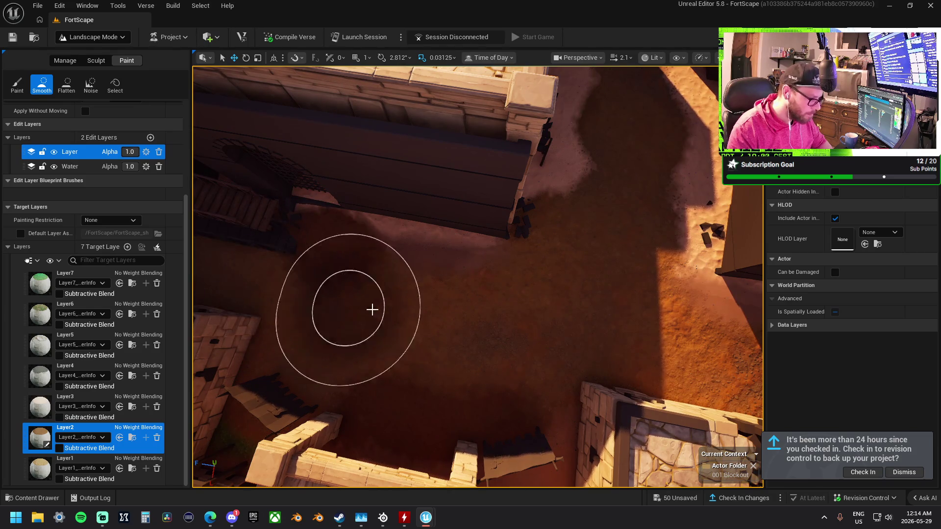
Paint Layer1 pebble speckles onto the courtyard sand among the small wall pieces.
{"action": "left_click_drag", "start_coordinate": [479, 394], "coordinate": [582, 382]}
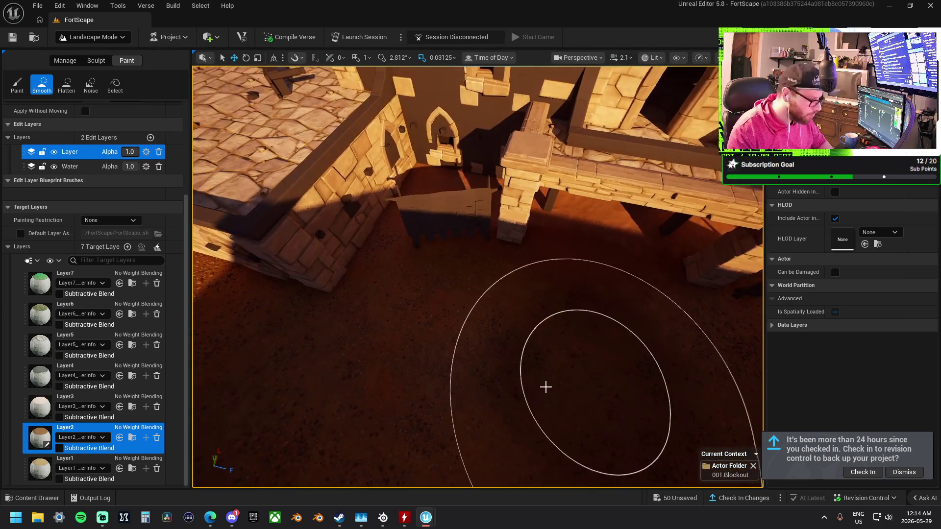
{"action": "left_click", "coordinate": [88, 463]}
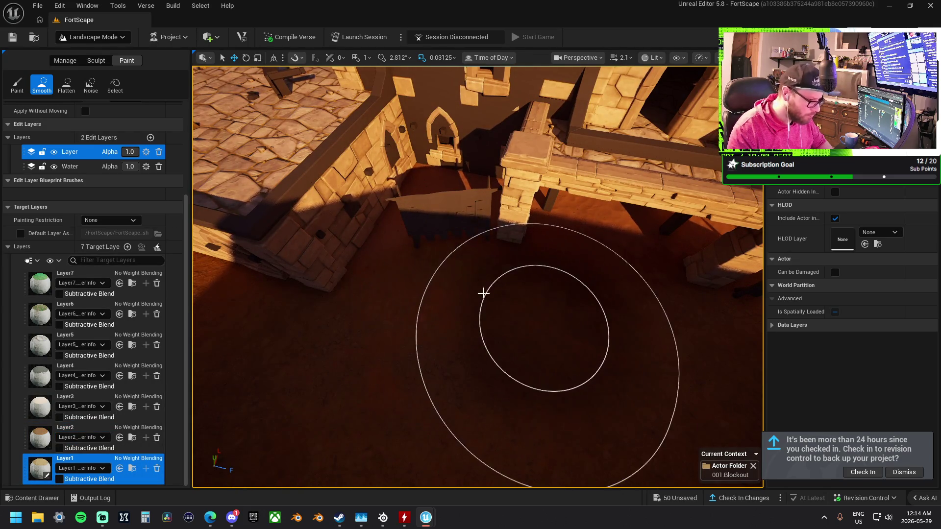
{"action": "left_click", "coordinate": [17, 85]}
{"action": "left_click_drag", "start_coordinate": [600, 325], "coordinate": [577, 325]}
{"action": "scroll", "coordinate": [455, 304], "scroll_direction": "down", "scroll_amount": 3}
{"action": "left_click_drag", "start_coordinate": [456, 305], "coordinate": [455, 304]}
{"action": "left_click_drag", "start_coordinate": [513, 263], "coordinate": [512, 263]}
{"action": "mouse_move", "coordinate": [408, 348]}
{"action": "left_mouse_down"}
{"action": "mouse_move", "coordinate": [573, 308]}
{"action": "mouse_move", "coordinate": [536, 318]}
{"action": "left_mouse_up"}
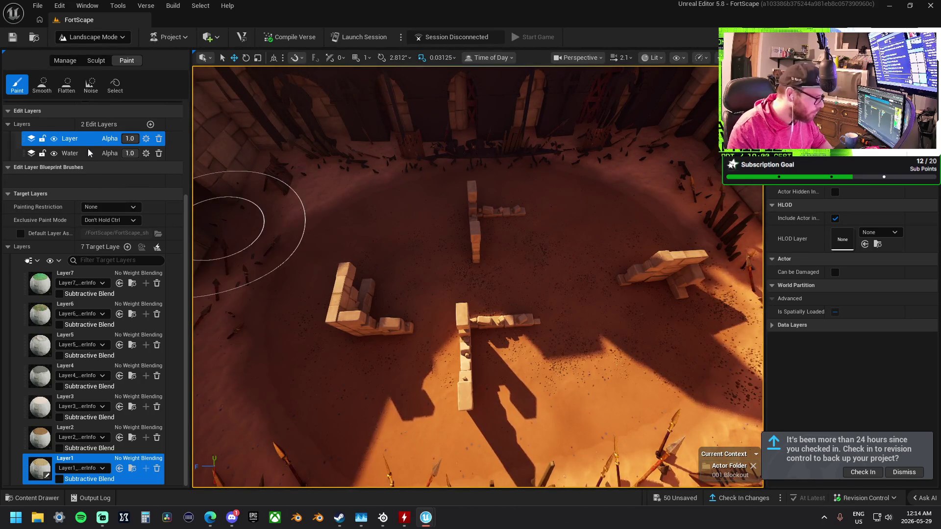
Paint a Layer3 grass patch, cover it with Layer1 pebbles, then smooth targeting Layer3.
{"action": "left_click", "coordinate": [79, 397]}
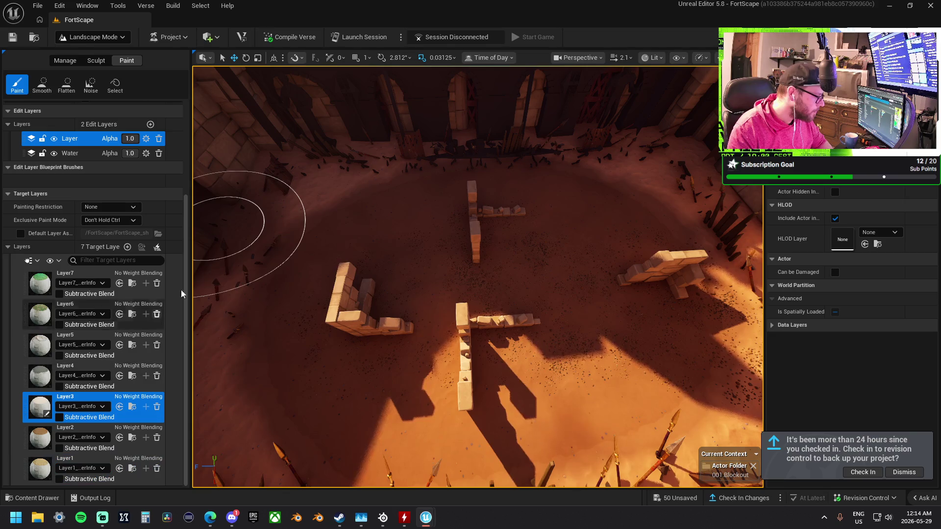
{"action": "mouse_move", "coordinate": [386, 309]}
{"action": "left_mouse_down"}
{"action": "mouse_move", "coordinate": [536, 369]}
{"action": "mouse_move", "coordinate": [663, 281]}
{"action": "mouse_move", "coordinate": [491, 223]}
{"action": "left_mouse_up"}
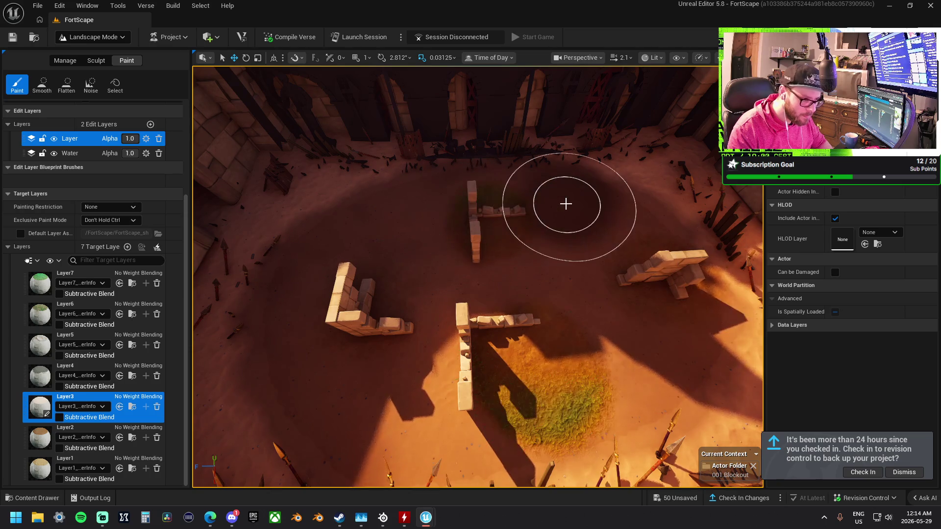
{"action": "left_click", "coordinate": [46, 467]}
{"action": "left_click_drag", "start_coordinate": [336, 336], "coordinate": [555, 407]}
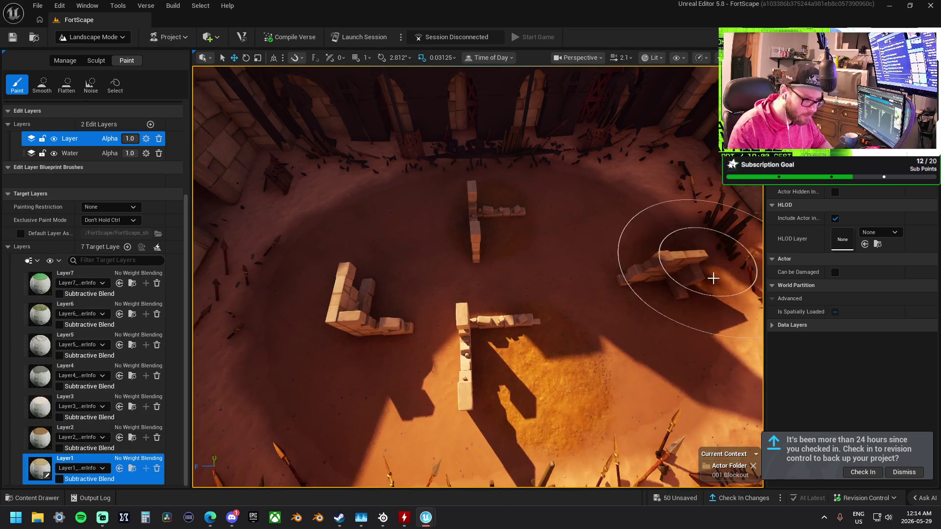
{"action": "left_click", "coordinate": [43, 83]}
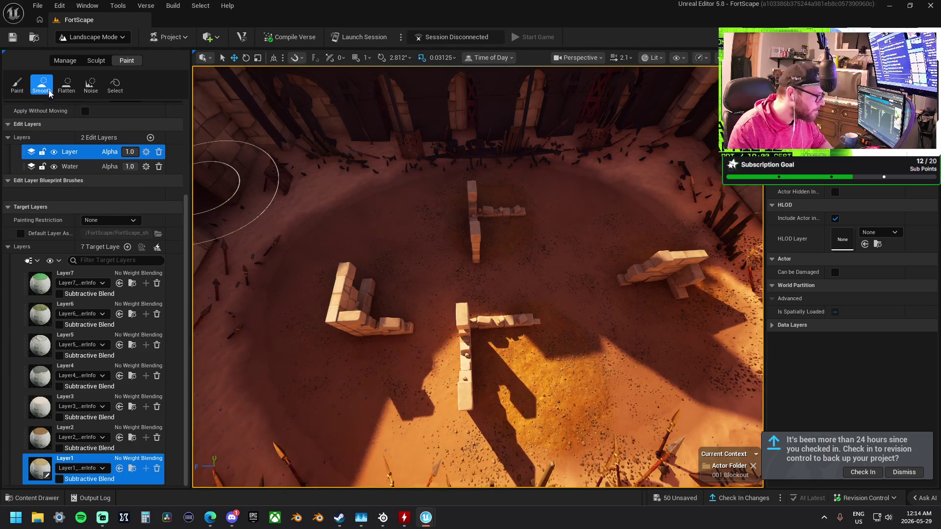
{"action": "left_click", "coordinate": [45, 401]}
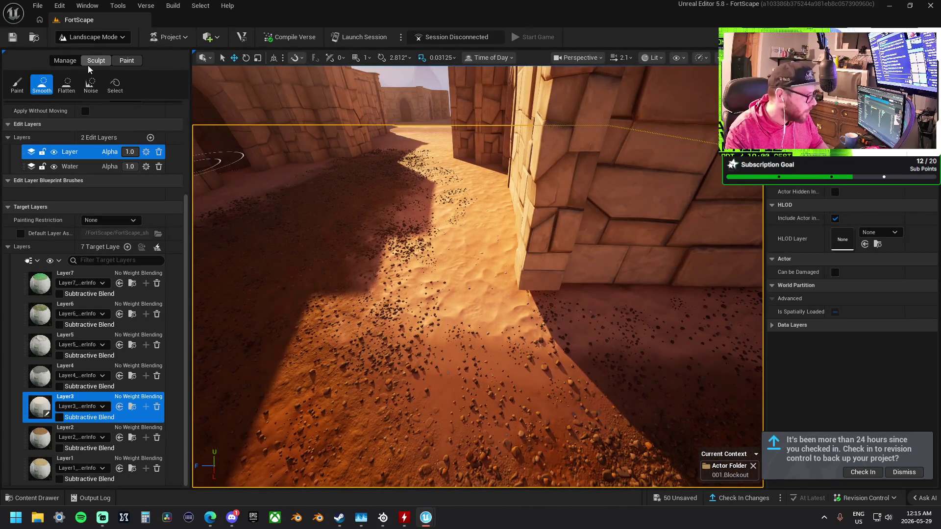
{"action": "left_click", "coordinate": [89, 63]}
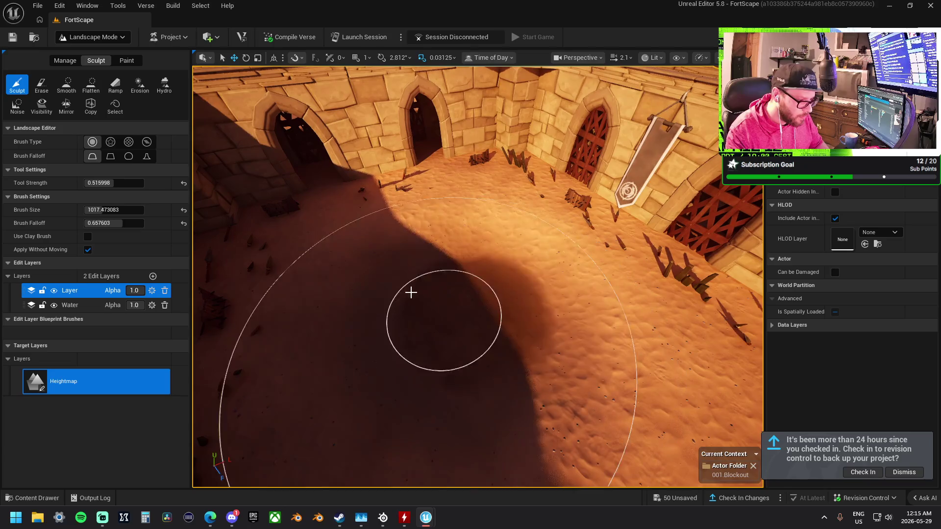
{"action": "left_click", "coordinate": [91, 85]}
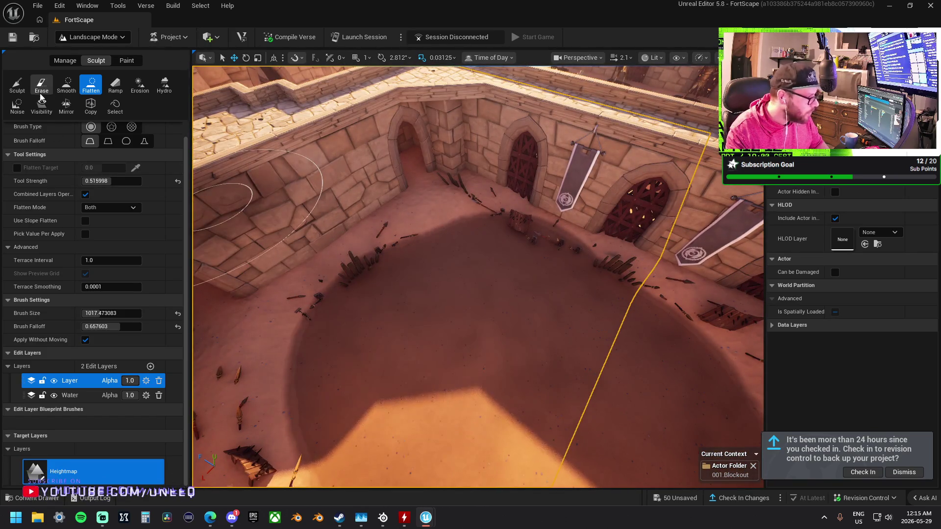
{"action": "left_click", "coordinate": [68, 86]}
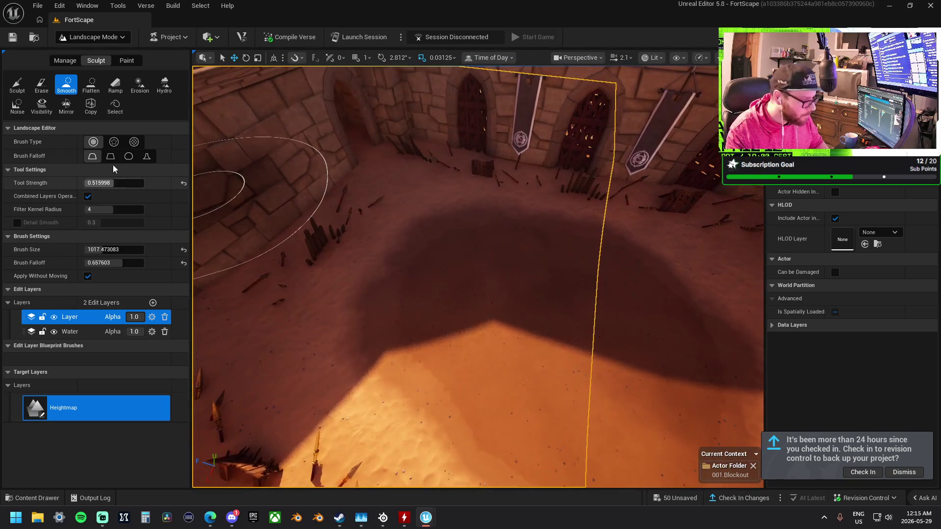
{"action": "left_click", "coordinate": [122, 59]}
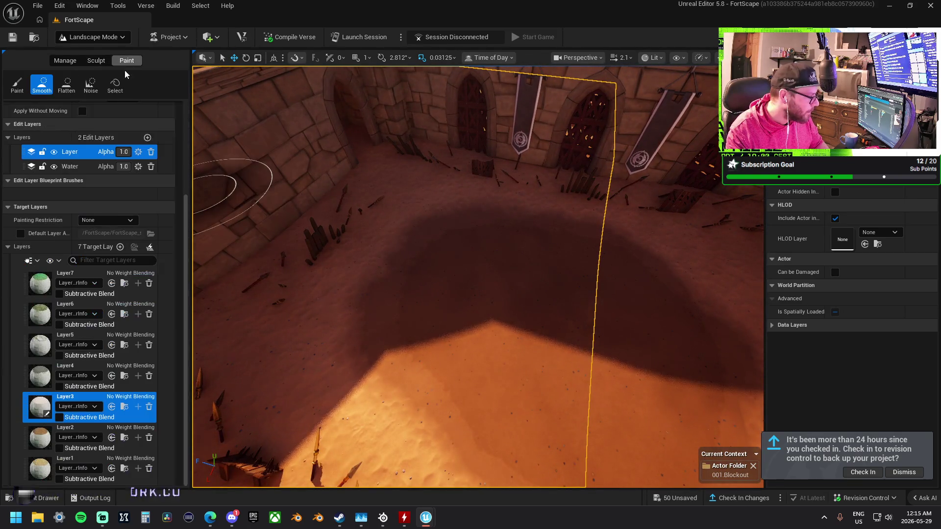
{"action": "left_click", "coordinate": [42, 468]}
Paint pebbles across the arena sand, then a Layer3 grass patch over them.
{"action": "left_click", "coordinate": [17, 84]}
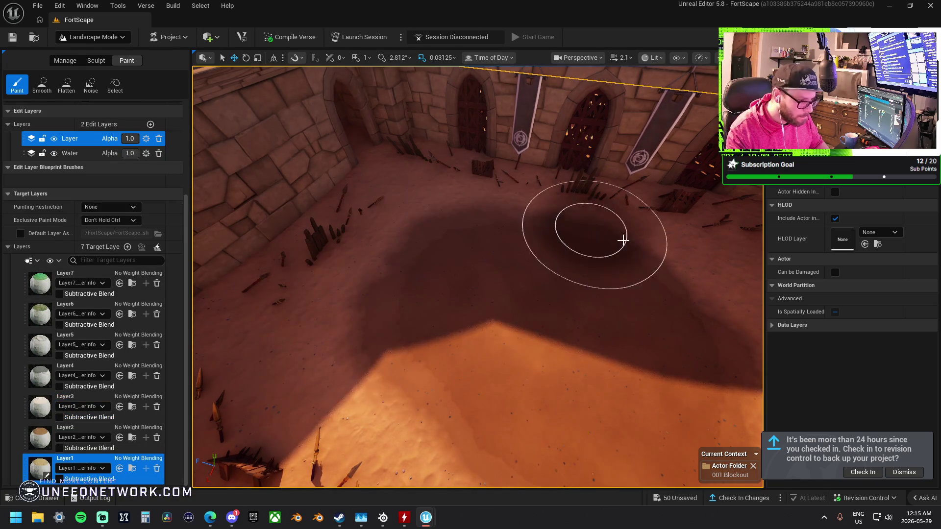
{"action": "scroll", "coordinate": [683, 315], "scroll_direction": "down", "scroll_amount": 3}
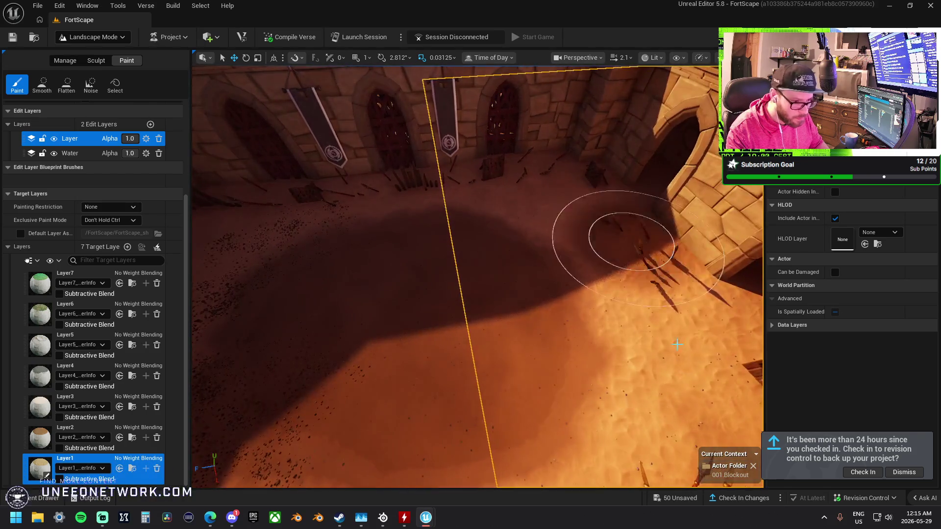
{"action": "scroll", "coordinate": [478, 290], "scroll_direction": "down", "scroll_amount": 3}
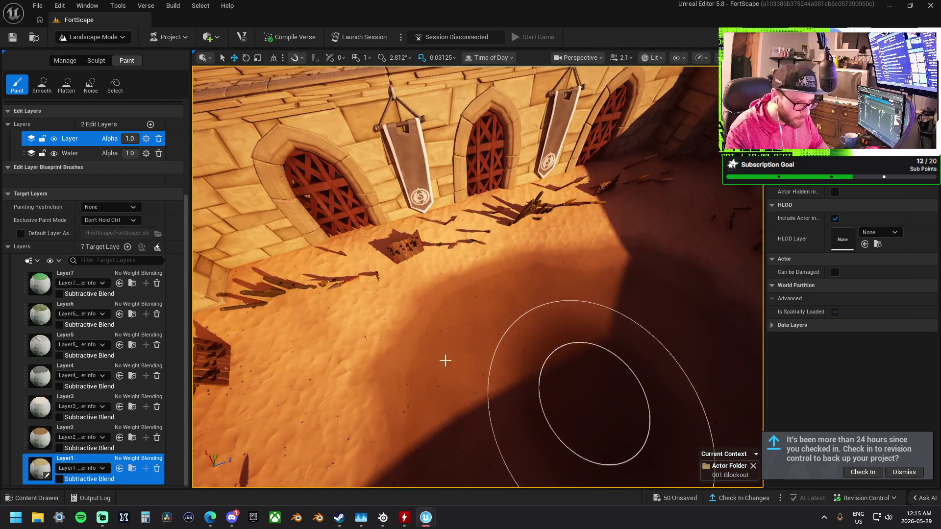
{"action": "left_click_drag", "start_coordinate": [498, 367], "coordinate": [245, 313]}
{"action": "left_click", "coordinate": [64, 409]}
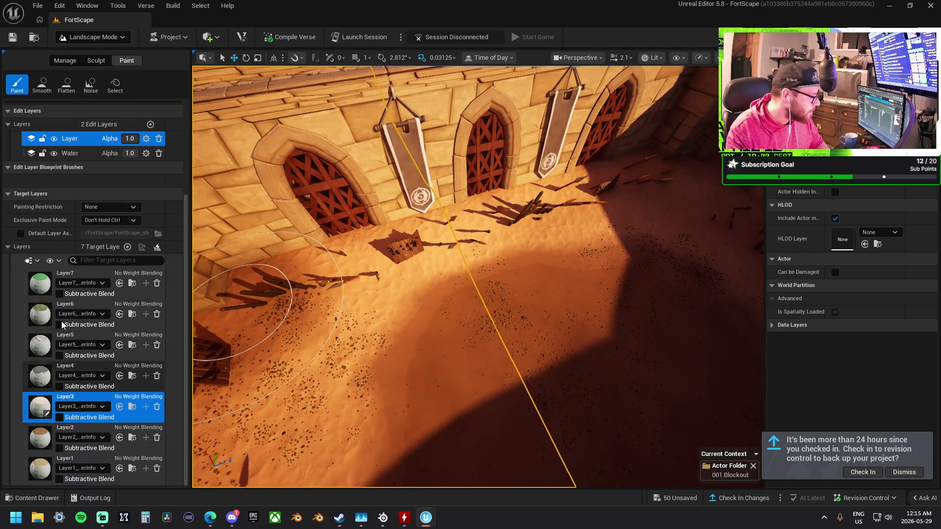
{"action": "mouse_move", "coordinate": [332, 362]}
{"action": "left_mouse_down"}
{"action": "mouse_move", "coordinate": [449, 357]}
{"action": "mouse_move", "coordinate": [504, 317]}
{"action": "mouse_move", "coordinate": [583, 346]}
{"action": "left_mouse_up"}
{"action": "key", "text": "w"}
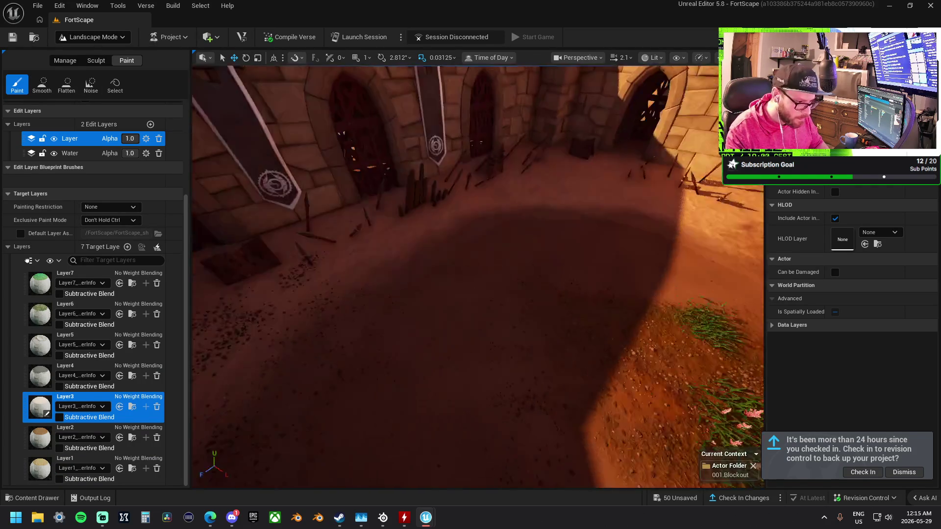
{"action": "key", "text": "s"}
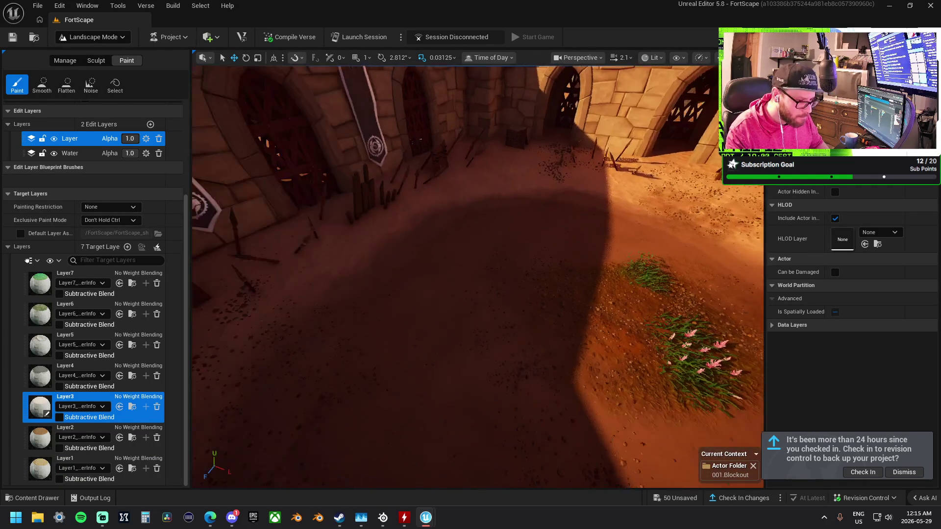
Cover the grass patch with Layer2 dark dirt.
{"action": "left_click", "coordinate": [42, 437]}
{"action": "mouse_move", "coordinate": [501, 272]}
{"action": "left_mouse_down"}
{"action": "mouse_move", "coordinate": [537, 292]}
{"action": "mouse_move", "coordinate": [526, 243]}
{"action": "left_mouse_up"}
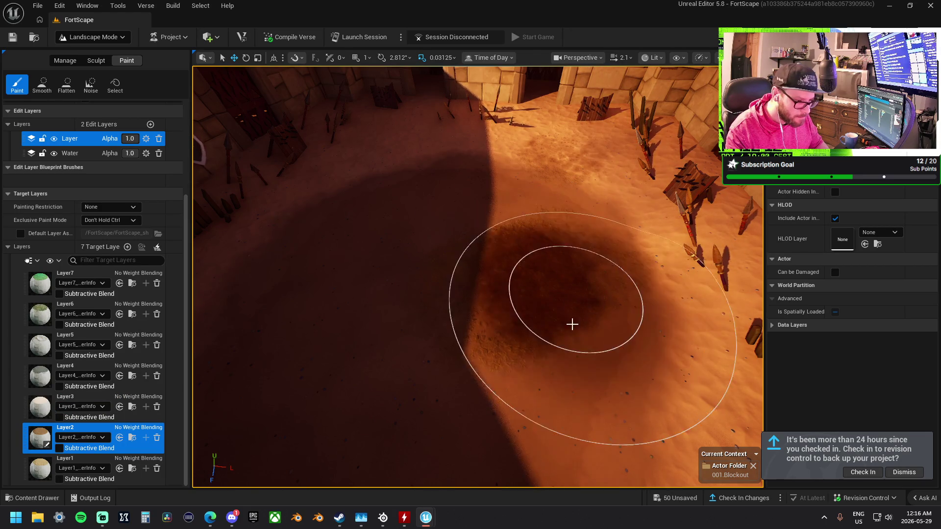
{"action": "key", "text": "s"}
{"action": "key", "text": "w"}
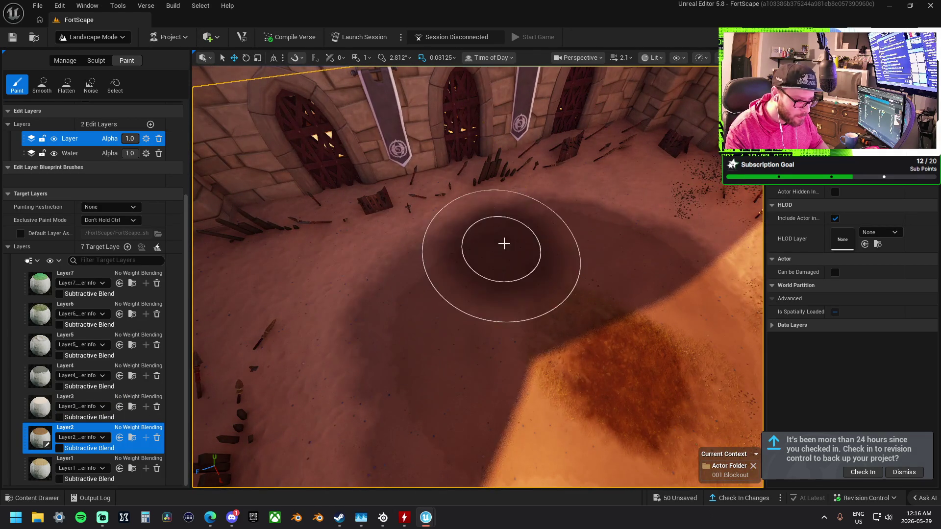
Paint Layer3 dark patches across the arena sand and Layer5 pebble debris nearby.
{"action": "left_click", "coordinate": [40, 406]}
{"action": "mouse_move", "coordinate": [601, 228]}
{"action": "left_mouse_down"}
{"action": "mouse_move", "coordinate": [608, 214]}
{"action": "mouse_move", "coordinate": [507, 259]}
{"action": "left_mouse_up"}
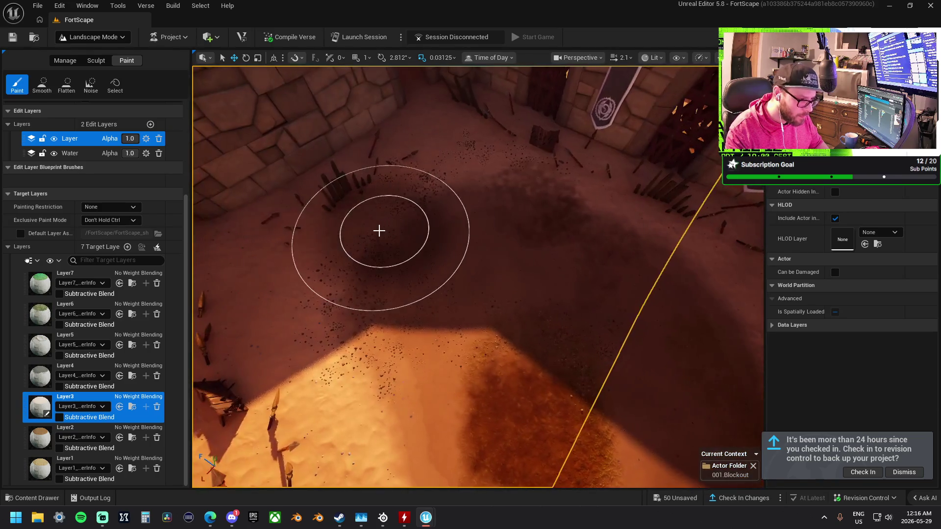
{"action": "mouse_move", "coordinate": [379, 231]}
{"action": "left_mouse_down"}
{"action": "mouse_move", "coordinate": [357, 302]}
{"action": "mouse_move", "coordinate": [435, 183]}
{"action": "left_mouse_up"}
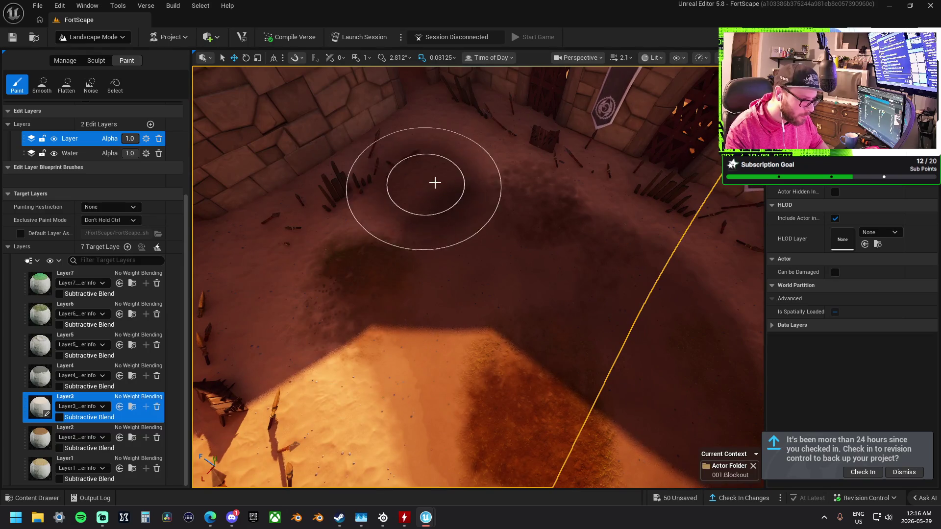
{"action": "left_click", "coordinate": [39, 350]}
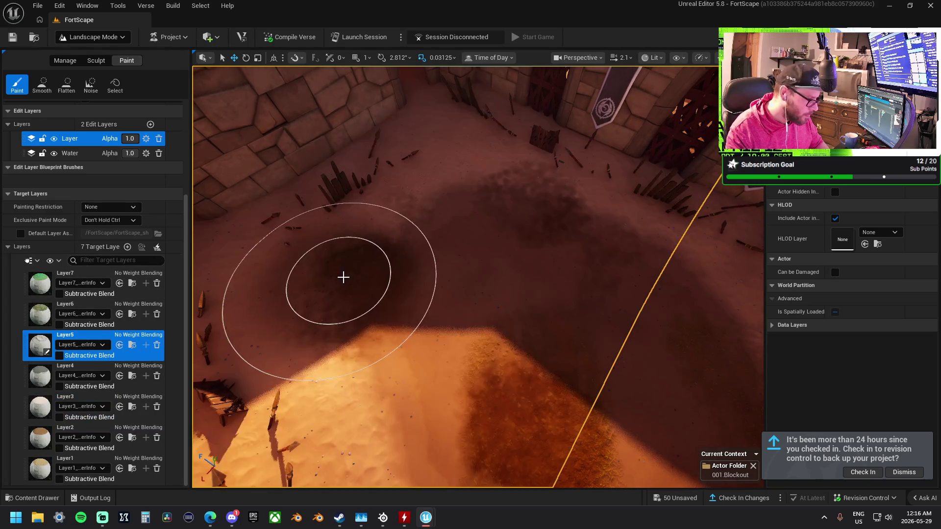
{"action": "mouse_move", "coordinate": [357, 261]}
{"action": "left_mouse_down"}
{"action": "mouse_move", "coordinate": [375, 368]}
{"action": "mouse_move", "coordinate": [391, 271]}
{"action": "left_mouse_up"}
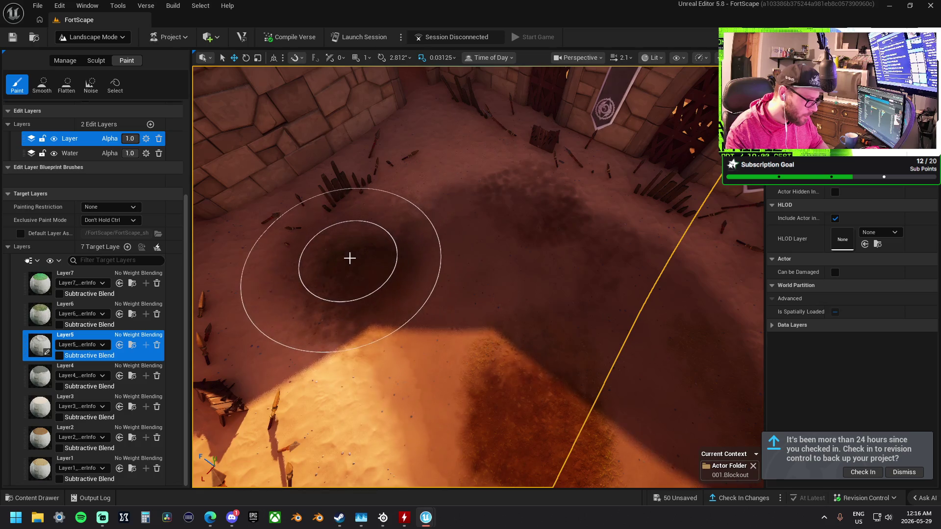
{"action": "left_click", "coordinate": [40, 407]}
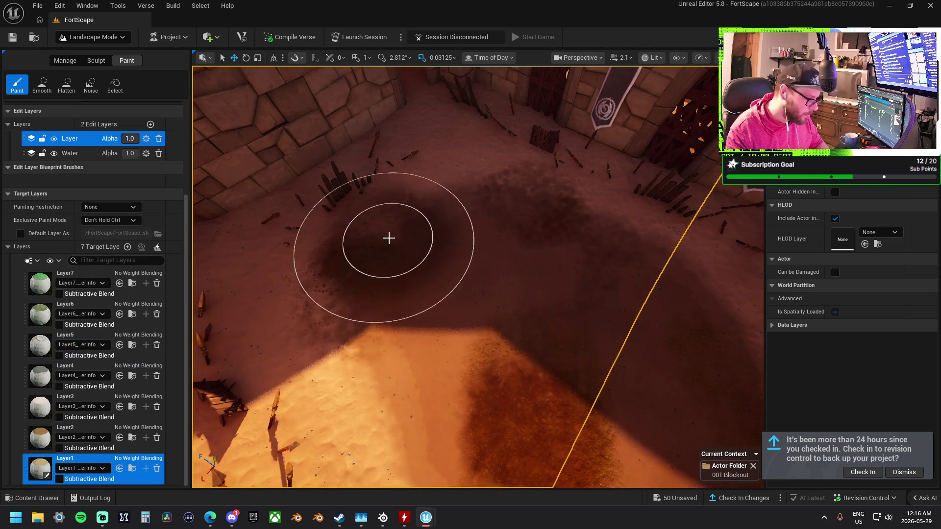
Fly around the arena, walkway and statue courtyard to survey both walled courtyards.
{"action": "left_click_drag", "start_coordinate": [499, 256], "coordinate": [506, 254]}
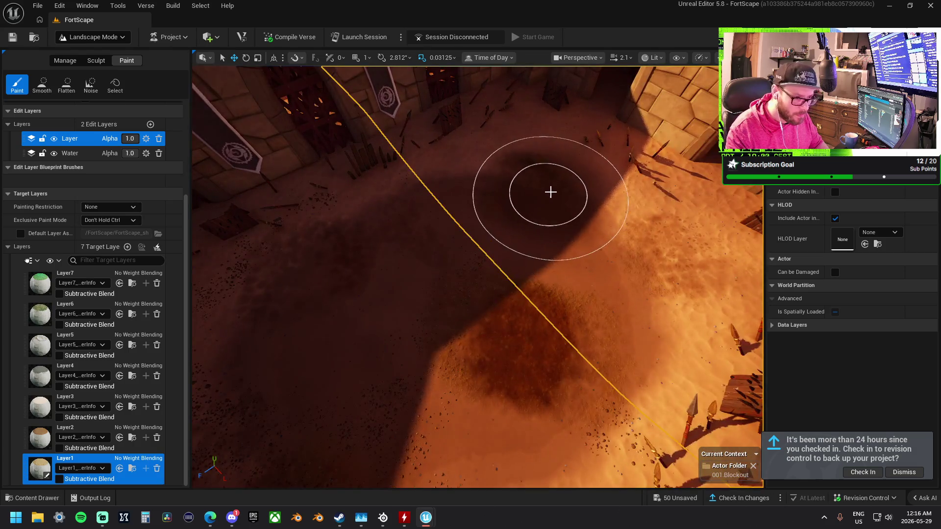
{"action": "left_click_drag", "start_coordinate": [530, 206], "coordinate": [509, 191]}
{"action": "left_click_drag", "start_coordinate": [536, 284], "coordinate": [536, 285]}
{"action": "left_click_drag", "start_coordinate": [459, 293], "coordinate": [579, 279]}
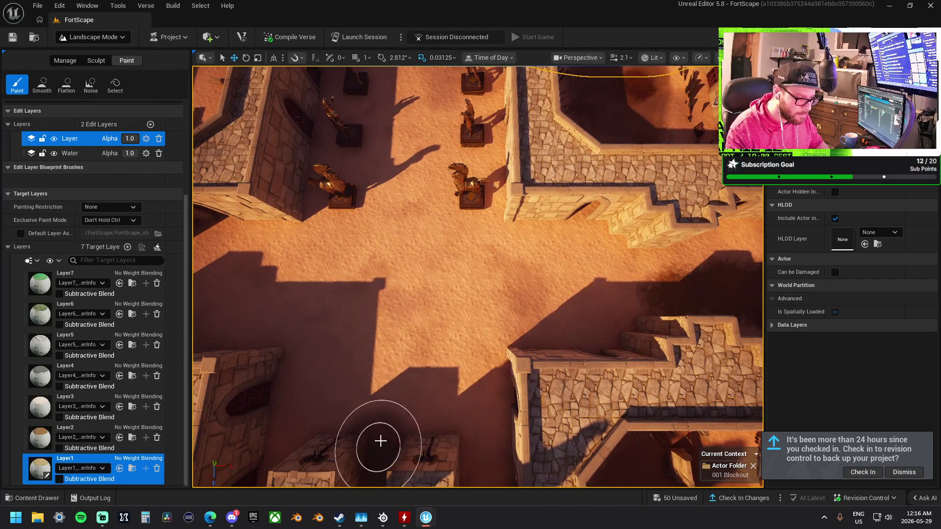
{"action": "left_click_drag", "start_coordinate": [413, 299], "coordinate": [466, 384]}
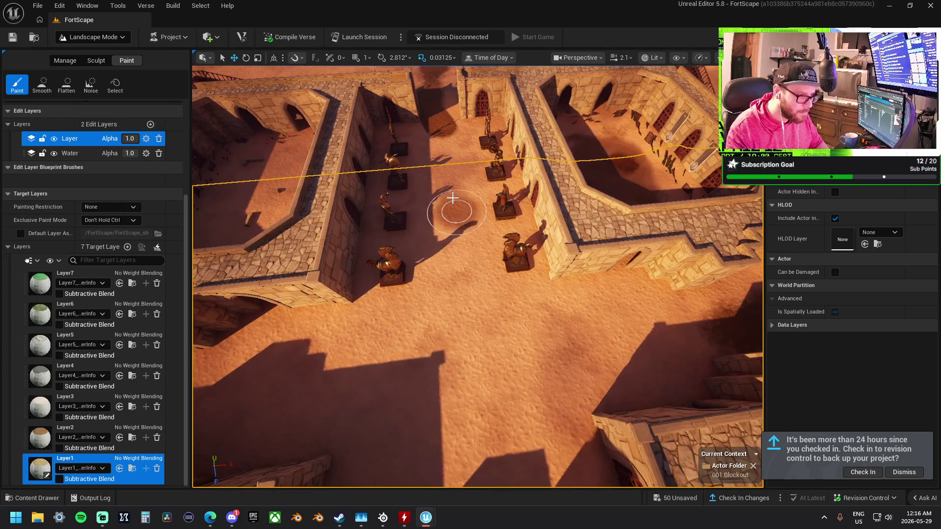
{"action": "mouse_move", "coordinate": [456, 319]}
{"action": "left_mouse_down"}
{"action": "mouse_move", "coordinate": [475, 362]}
{"action": "mouse_move", "coordinate": [598, 293]}
{"action": "mouse_move", "coordinate": [361, 309]}
{"action": "left_mouse_up"}
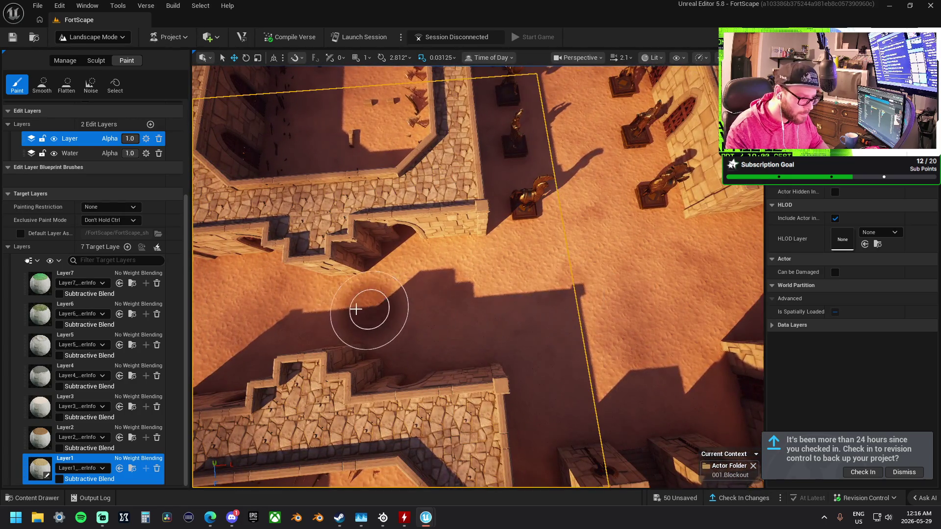
{"action": "left_click_drag", "start_coordinate": [490, 294], "coordinate": [581, 360]}
{"action": "mouse_move", "coordinate": [451, 352]}
{"action": "left_mouse_down"}
{"action": "mouse_move", "coordinate": [441, 351]}
{"action": "mouse_move", "coordinate": [566, 332]}
{"action": "left_mouse_up"}
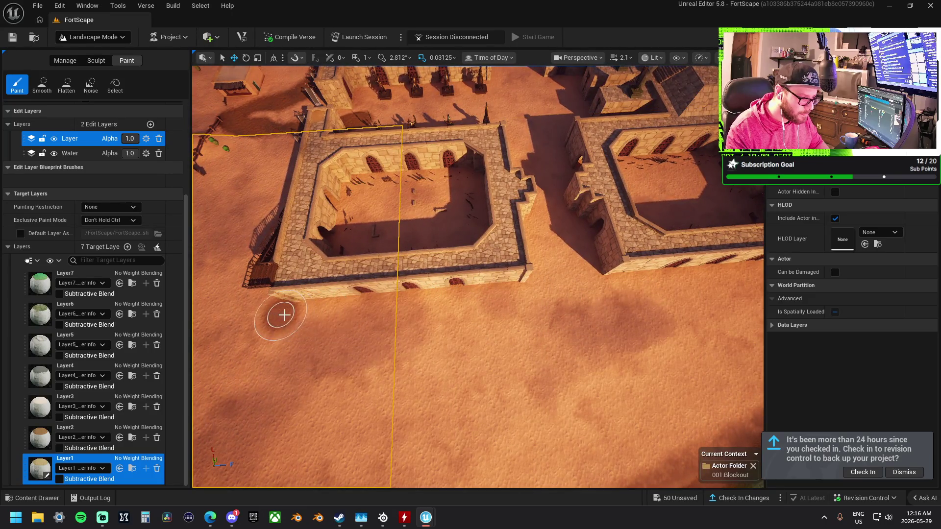
Paint dark speckled debris across the sunlit sand beside the courtyard wall.
{"action": "left_click_drag", "start_coordinate": [352, 307], "coordinate": [323, 288]}
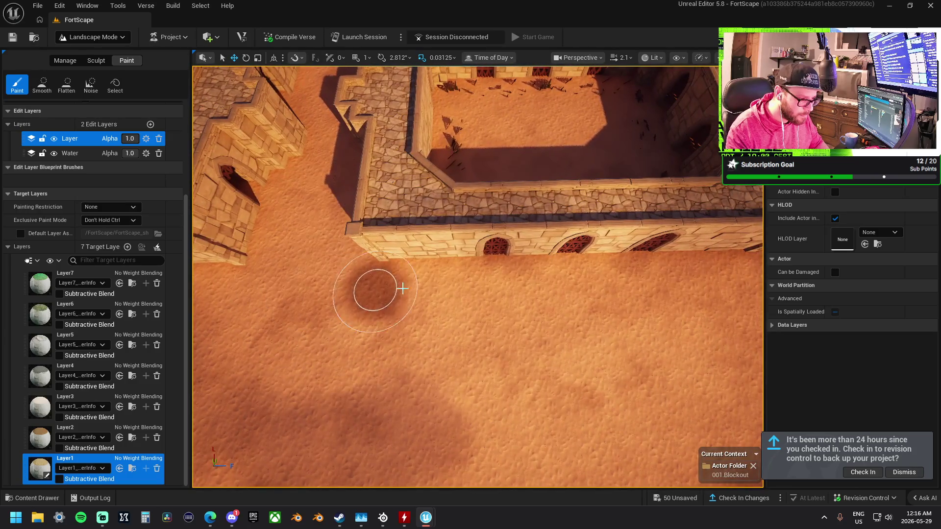
{"action": "mouse_move", "coordinate": [585, 278]}
{"action": "left_mouse_down"}
{"action": "mouse_move", "coordinate": [667, 275]}
{"action": "mouse_move", "coordinate": [649, 288]}
{"action": "left_mouse_up"}
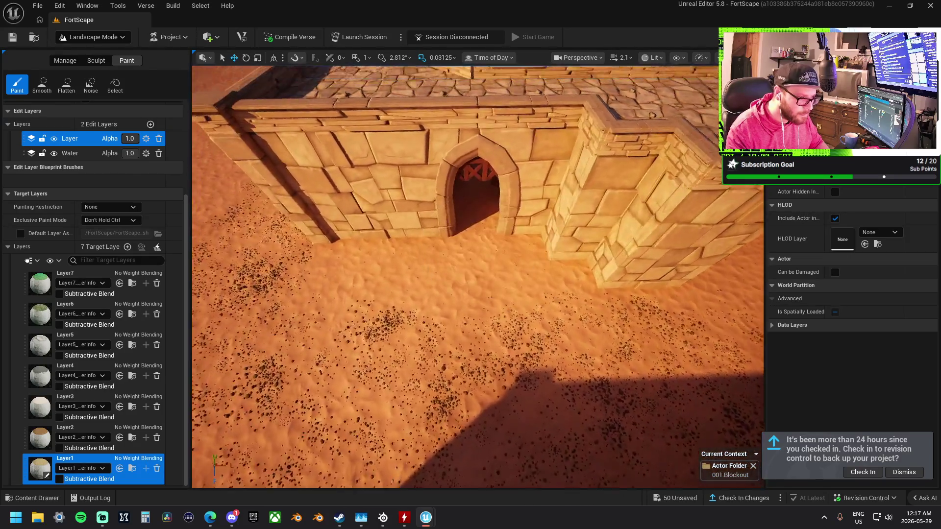
{"action": "left_click_drag", "start_coordinate": [457, 222], "coordinate": [458, 222]}
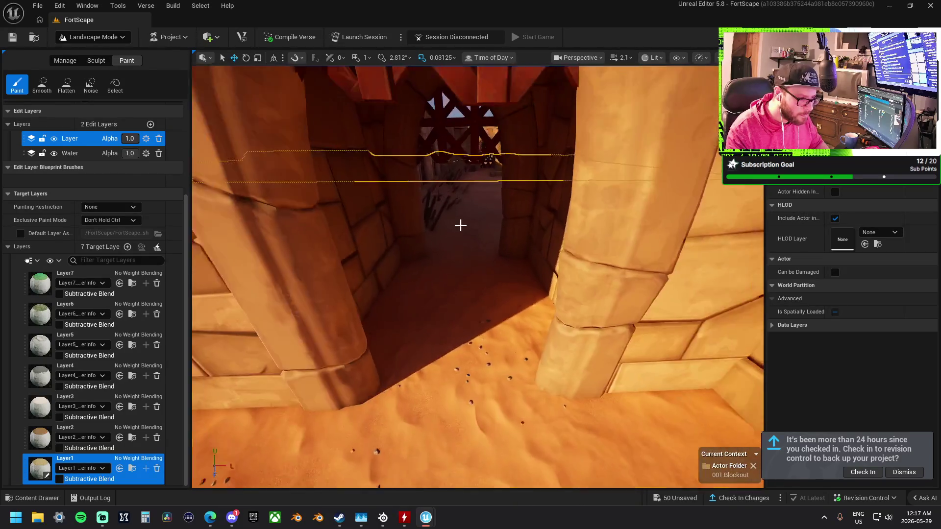
{"action": "left_click_drag", "start_coordinate": [554, 339], "coordinate": [554, 339]}
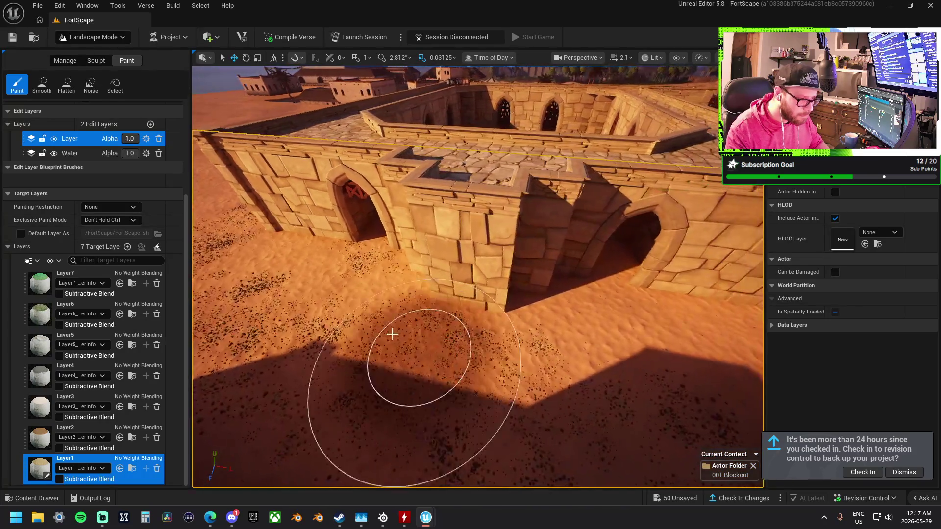
{"action": "left_click_drag", "start_coordinate": [594, 237], "coordinate": [595, 237]}
{"action": "left_click_drag", "start_coordinate": [475, 220], "coordinate": [475, 220]}
{"action": "mouse_move", "coordinate": [589, 273]}
{"action": "left_mouse_down"}
{"action": "mouse_move", "coordinate": [632, 128]}
{"action": "mouse_move", "coordinate": [462, 258]}
{"action": "left_mouse_up"}
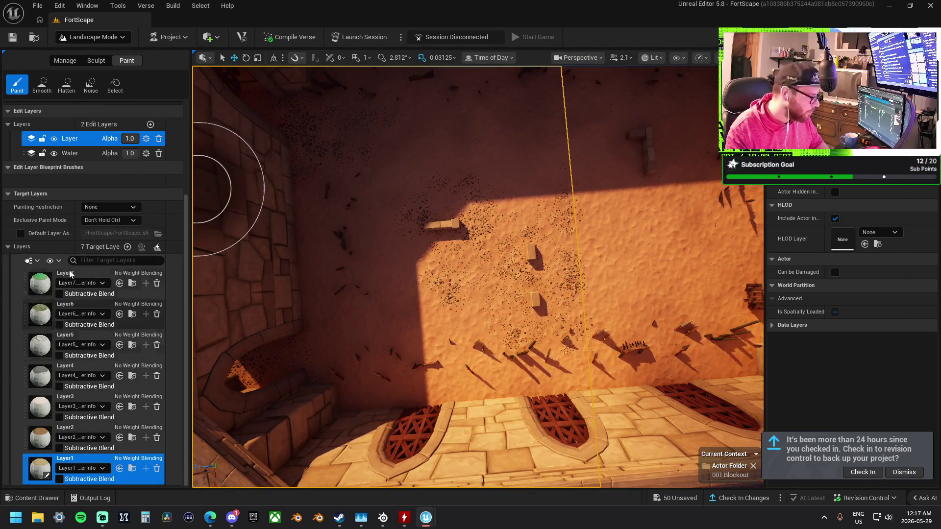
{"action": "left_click", "coordinate": [96, 61]}
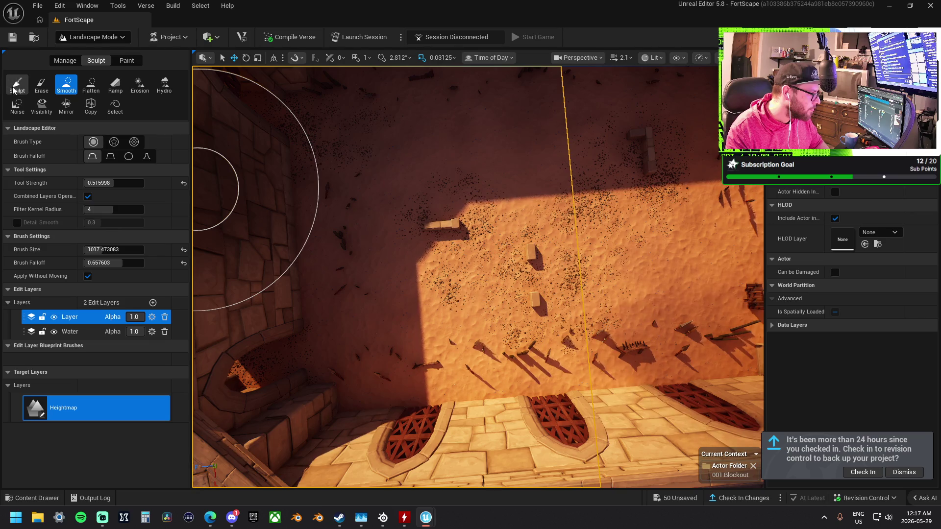
Dig a depression into the sand and flatten its floor.
{"action": "left_click", "coordinate": [14, 88]}
{"action": "mouse_move", "coordinate": [576, 205]}
{"action": "left_mouse_down"}
{"action": "mouse_move", "coordinate": [608, 184]}
{"action": "mouse_move", "coordinate": [563, 178]}
{"action": "left_mouse_up"}
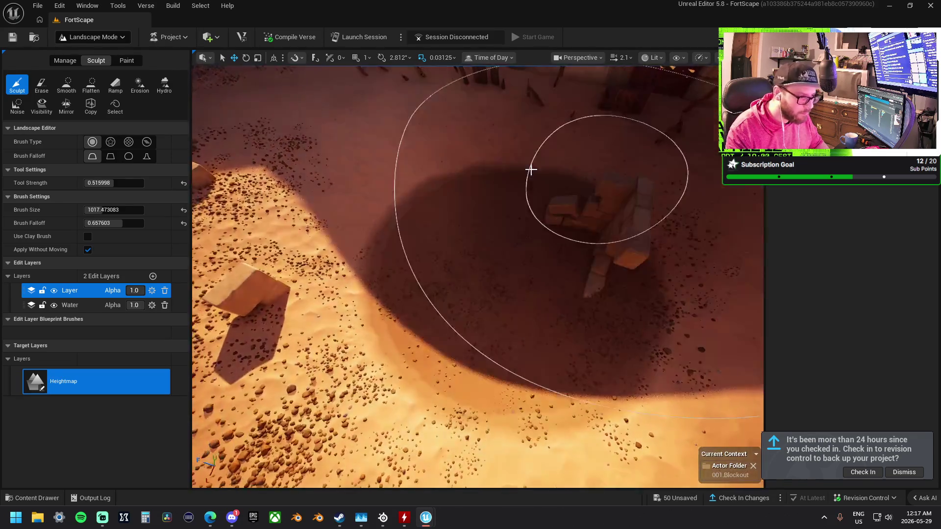
{"action": "left_click", "coordinate": [88, 86]}
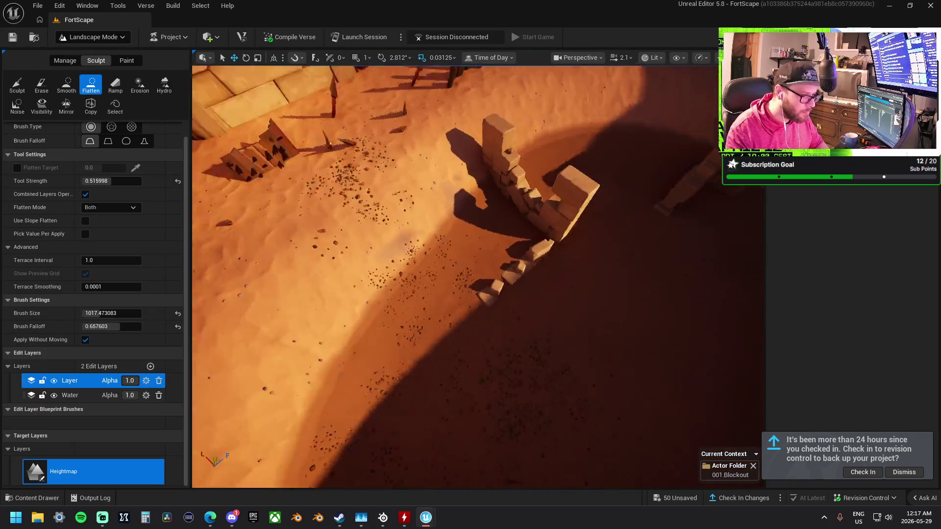
{"action": "left_click_drag", "start_coordinate": [446, 318], "coordinate": [446, 319]}
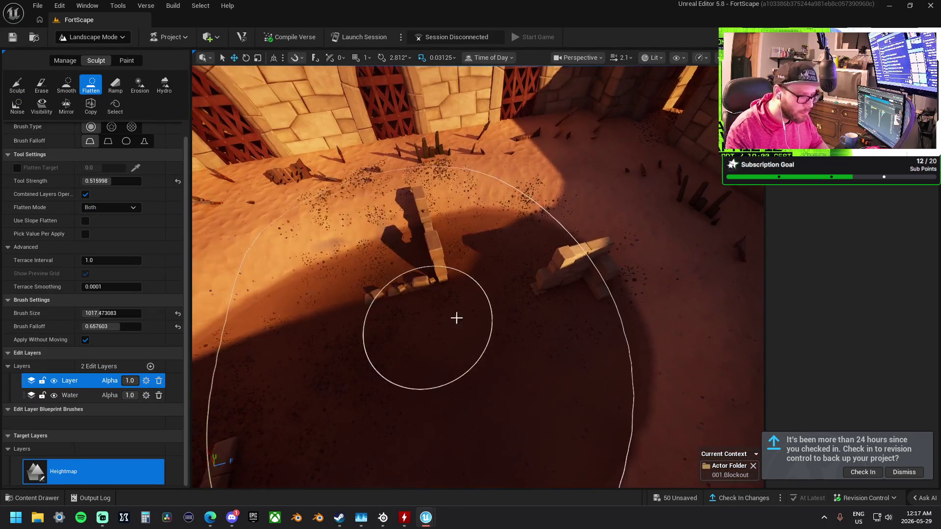
{"action": "mouse_move", "coordinate": [392, 281]}
{"action": "left_mouse_down"}
{"action": "mouse_move", "coordinate": [420, 314]}
{"action": "mouse_move", "coordinate": [443, 281]}
{"action": "mouse_move", "coordinate": [402, 241]}
{"action": "mouse_move", "coordinate": [409, 248]}
{"action": "left_mouse_up"}
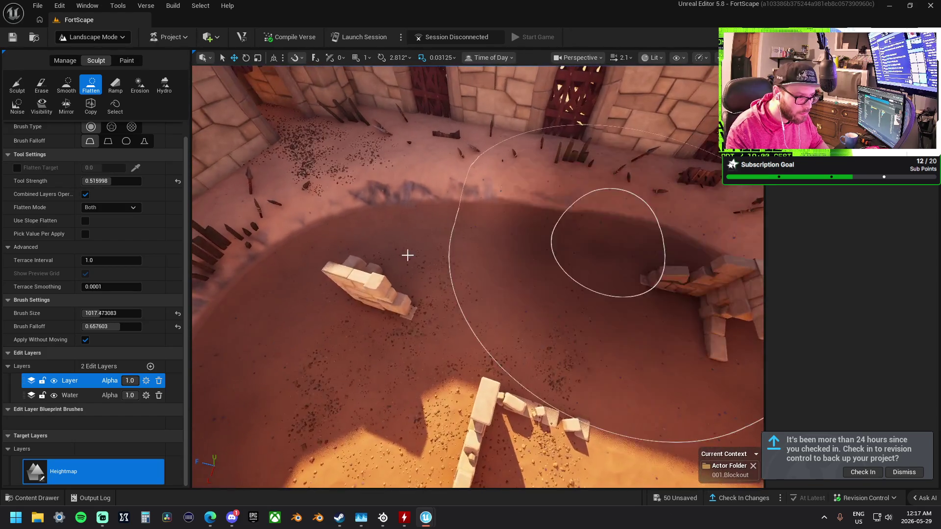
Smooth the depression edges and the sunlit arena floor near the walls.
{"action": "left_click", "coordinate": [70, 91]}
{"action": "mouse_move", "coordinate": [338, 260]}
{"action": "left_mouse_down"}
{"action": "mouse_move", "coordinate": [390, 238]}
{"action": "mouse_move", "coordinate": [406, 252]}
{"action": "mouse_move", "coordinate": [487, 215]}
{"action": "mouse_move", "coordinate": [510, 225]}
{"action": "left_mouse_up"}
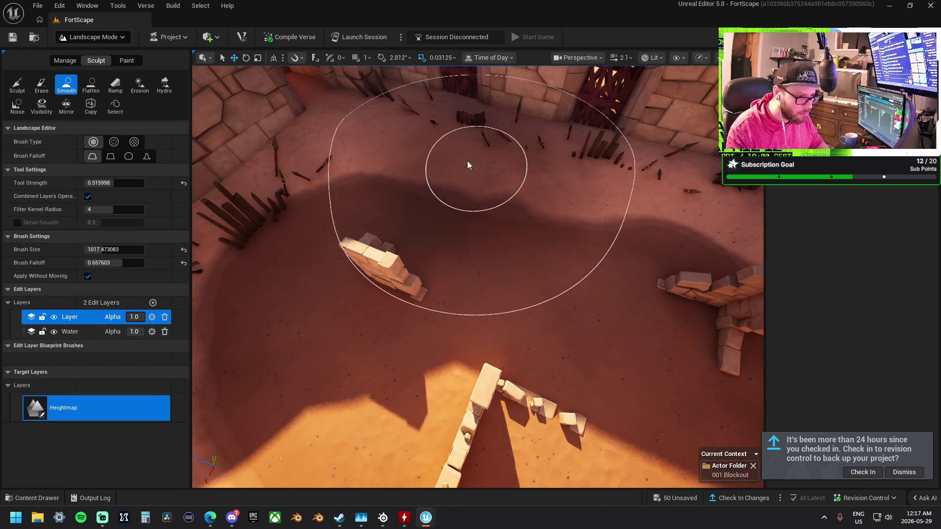
{"action": "left_click_drag", "start_coordinate": [552, 169], "coordinate": [609, 199]}
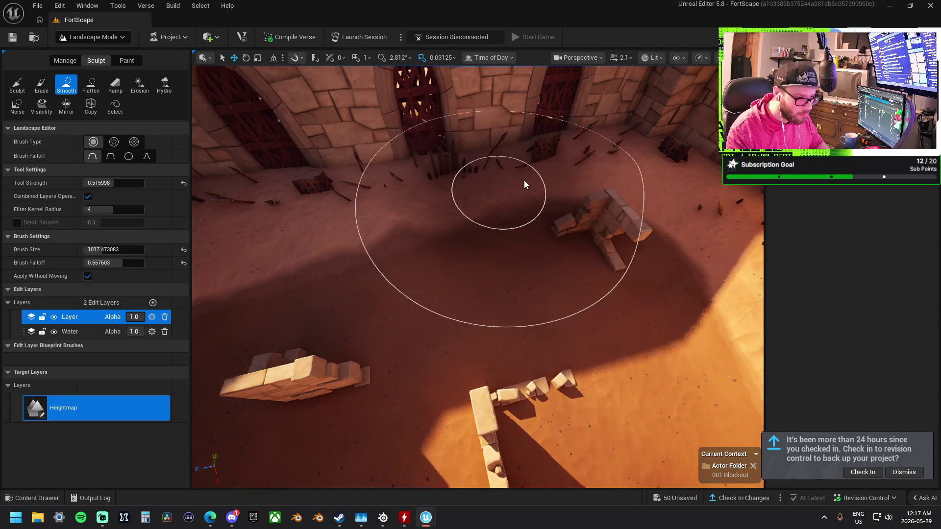
{"action": "left_click_drag", "start_coordinate": [553, 175], "coordinate": [470, 172]}
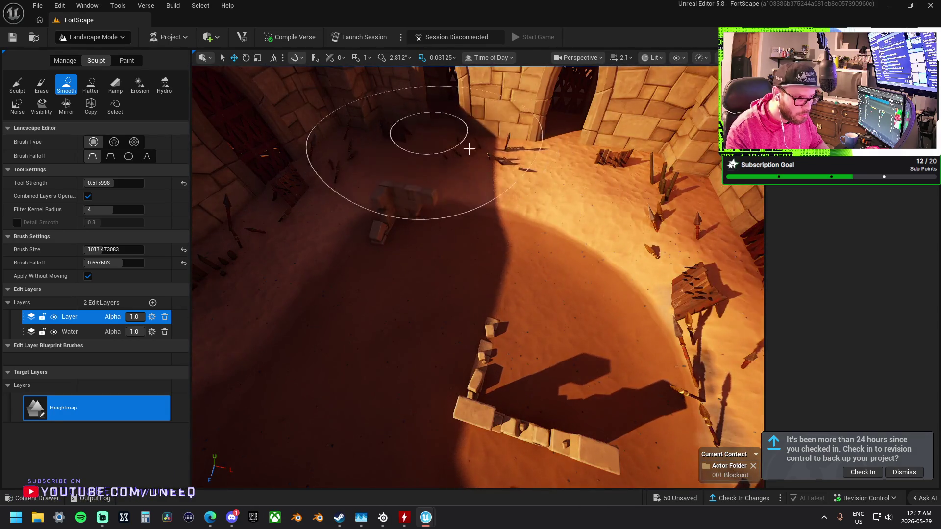
{"action": "left_click_drag", "start_coordinate": [597, 176], "coordinate": [586, 137]}
{"action": "mouse_move", "coordinate": [478, 275]}
{"action": "left_mouse_down"}
{"action": "mouse_move", "coordinate": [421, 276]}
{"action": "mouse_move", "coordinate": [478, 277]}
{"action": "mouse_move", "coordinate": [445, 289]}
{"action": "mouse_move", "coordinate": [441, 274]}
{"action": "left_mouse_up"}
Sculpt and soften the terrain around the broken brick wall.
{"action": "left_click", "coordinate": [17, 84]}
{"action": "mouse_move", "coordinate": [505, 245]}
{"action": "left_mouse_down"}
{"action": "mouse_move", "coordinate": [508, 237]}
{"action": "mouse_move", "coordinate": [493, 249]}
{"action": "mouse_move", "coordinate": [485, 240]}
{"action": "left_mouse_up"}
{"action": "mouse_move", "coordinate": [496, 238]}
{"action": "left_mouse_down"}
{"action": "mouse_move", "coordinate": [456, 180]}
{"action": "mouse_move", "coordinate": [477, 178]}
{"action": "mouse_move", "coordinate": [430, 179]}
{"action": "mouse_move", "coordinate": [373, 213]}
{"action": "left_mouse_up"}
{"action": "left_click_drag", "start_coordinate": [429, 177], "coordinate": [445, 185]}
{"action": "mouse_move", "coordinate": [354, 353]}
{"action": "left_mouse_down"}
{"action": "mouse_move", "coordinate": [471, 282]}
{"action": "mouse_move", "coordinate": [416, 238]}
{"action": "left_mouse_up"}
{"action": "left_click", "coordinate": [75, 88]}
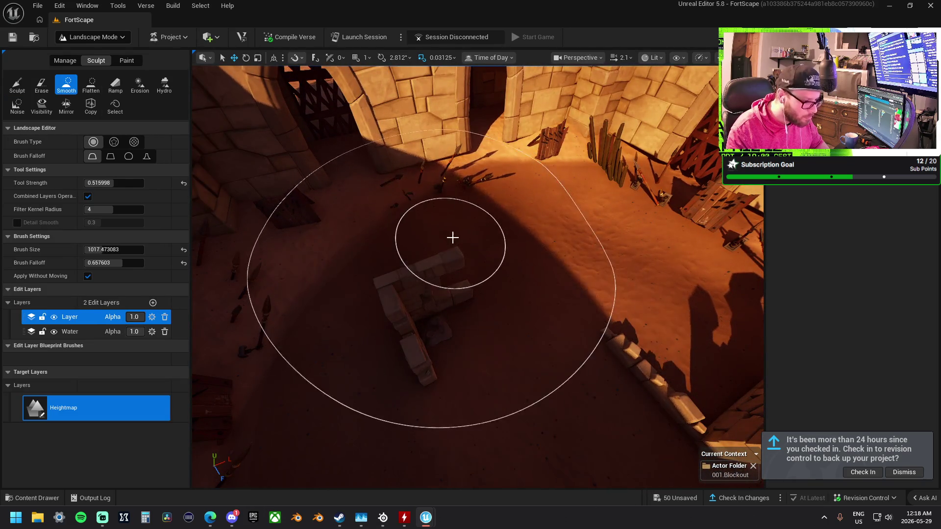
{"action": "left_click_drag", "start_coordinate": [550, 225], "coordinate": [308, 213]}
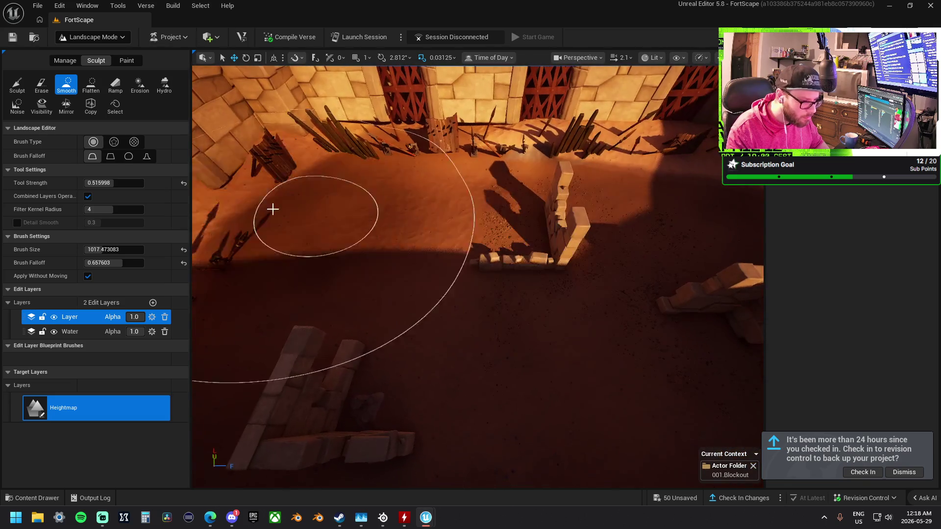
{"action": "left_click", "coordinate": [127, 60]}
{"action": "scroll", "coordinate": [93, 294], "scroll_direction": "down", "scroll_amount": 5}
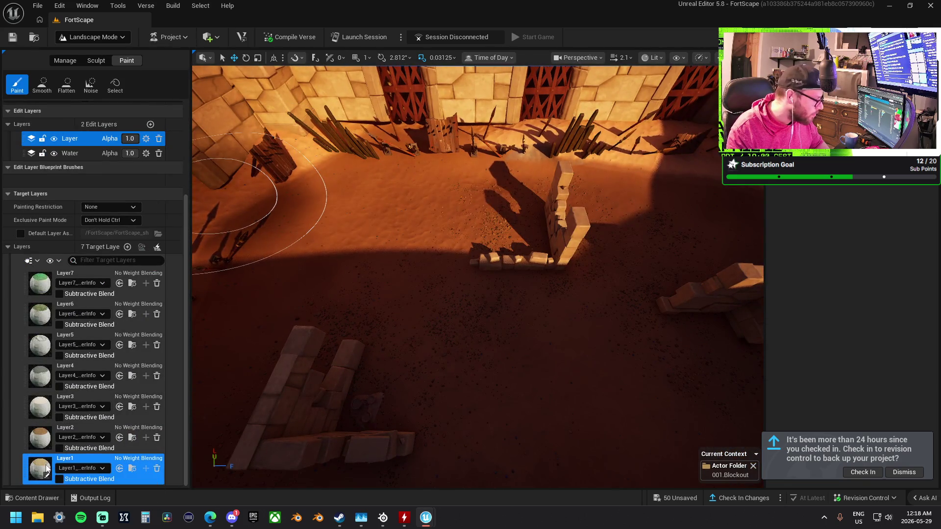
Paint Layer3 grass beside the brick wall and across the courtyard floor.
{"action": "left_click", "coordinate": [45, 404]}
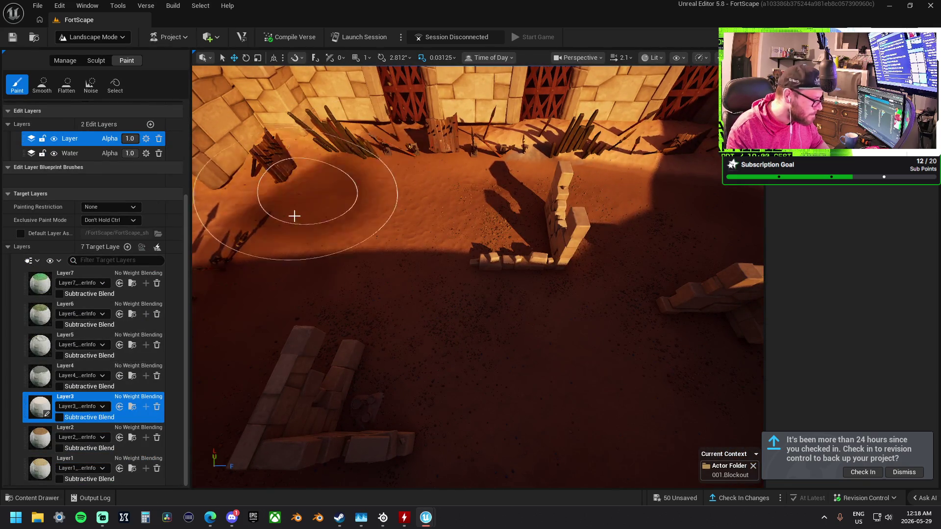
{"action": "mouse_move", "coordinate": [481, 239]}
{"action": "left_mouse_down"}
{"action": "mouse_move", "coordinate": [533, 233]}
{"action": "mouse_move", "coordinate": [504, 252]}
{"action": "left_mouse_up"}
{"action": "left_click_drag", "start_coordinate": [445, 209], "coordinate": [489, 195]}
{"action": "left_click_drag", "start_coordinate": [433, 303], "coordinate": [422, 269]}
{"action": "mouse_move", "coordinate": [493, 367]}
{"action": "left_mouse_down"}
{"action": "mouse_move", "coordinate": [439, 369]}
{"action": "mouse_move", "coordinate": [387, 338]}
{"action": "mouse_move", "coordinate": [412, 264]}
{"action": "left_mouse_up"}
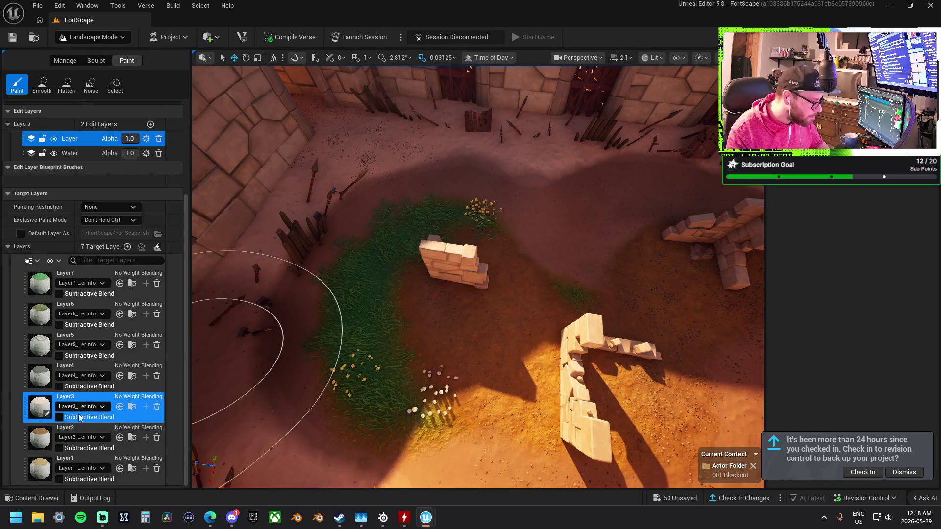
Paint Layer1 dirt back over most of the grass patches.
{"action": "left_click", "coordinate": [78, 463]}
{"action": "mouse_move", "coordinate": [372, 431]}
{"action": "left_mouse_down"}
{"action": "mouse_move", "coordinate": [395, 389]}
{"action": "mouse_move", "coordinate": [379, 288]}
{"action": "left_mouse_up"}
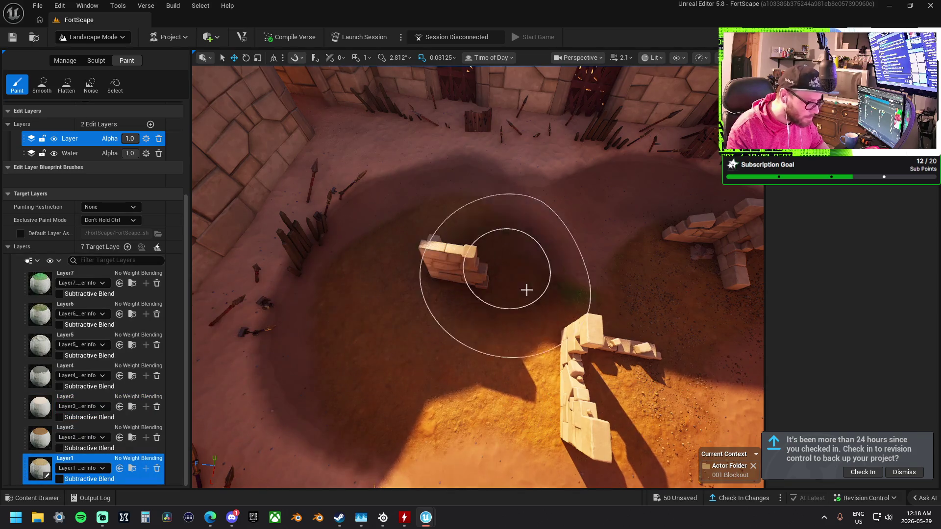
{"action": "left_click_drag", "start_coordinate": [516, 278], "coordinate": [520, 303]}
{"action": "mouse_move", "coordinate": [398, 282]}
{"action": "left_mouse_down"}
{"action": "mouse_move", "coordinate": [518, 269]}
{"action": "mouse_move", "coordinate": [568, 286]}
{"action": "left_mouse_up"}
{"action": "left_click_drag", "start_coordinate": [555, 233], "coordinate": [534, 181]}
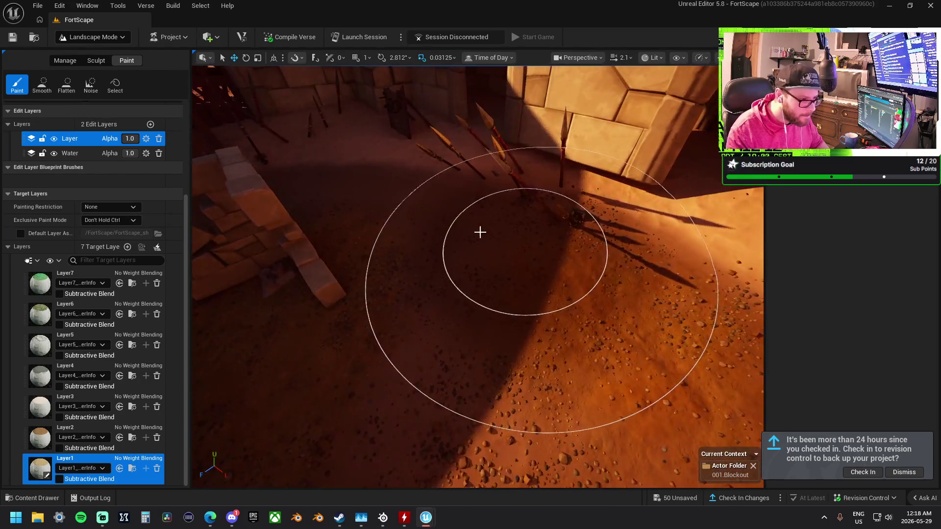
{"action": "left_click", "coordinate": [91, 61]}
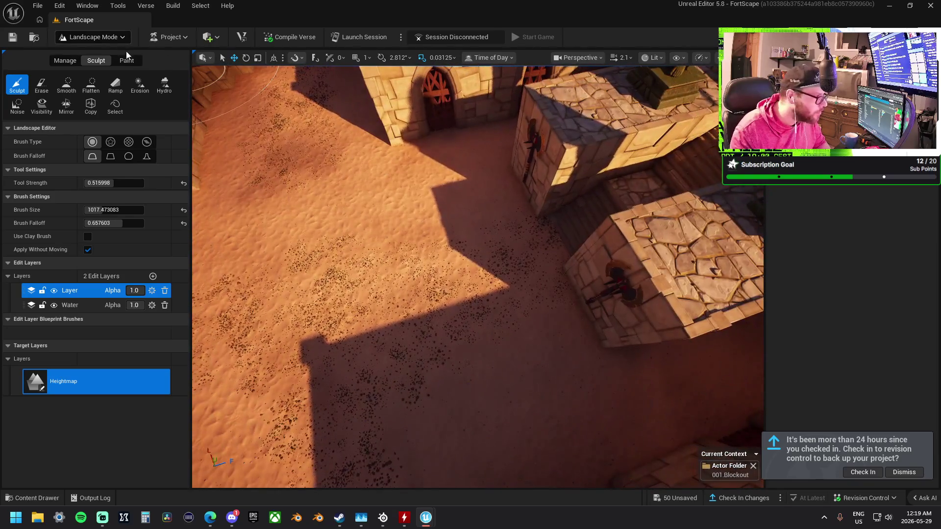
Return to Paint with Layer3 selected, scrolling through the target layers.
{"action": "left_click", "coordinate": [126, 59]}
{"action": "scroll", "coordinate": [98, 294], "scroll_direction": "down", "scroll_amount": 5}
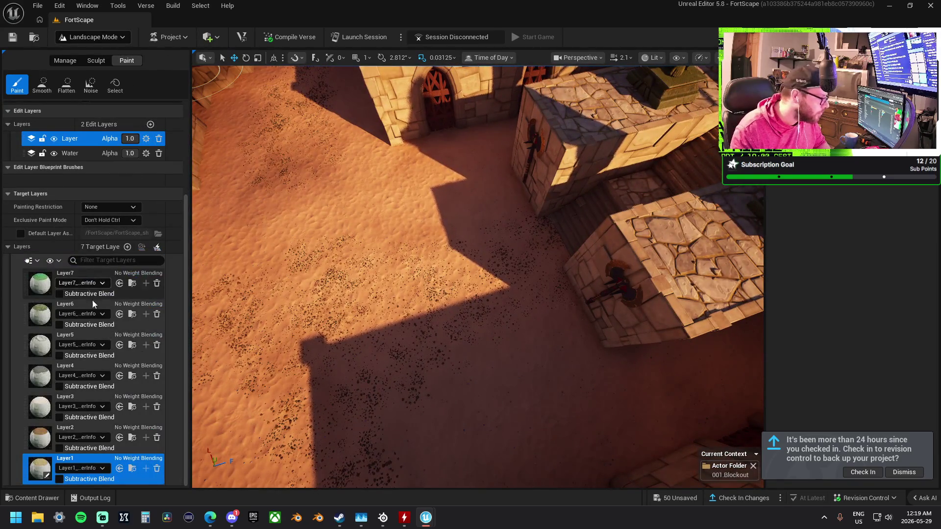
{"action": "left_click", "coordinate": [37, 410]}
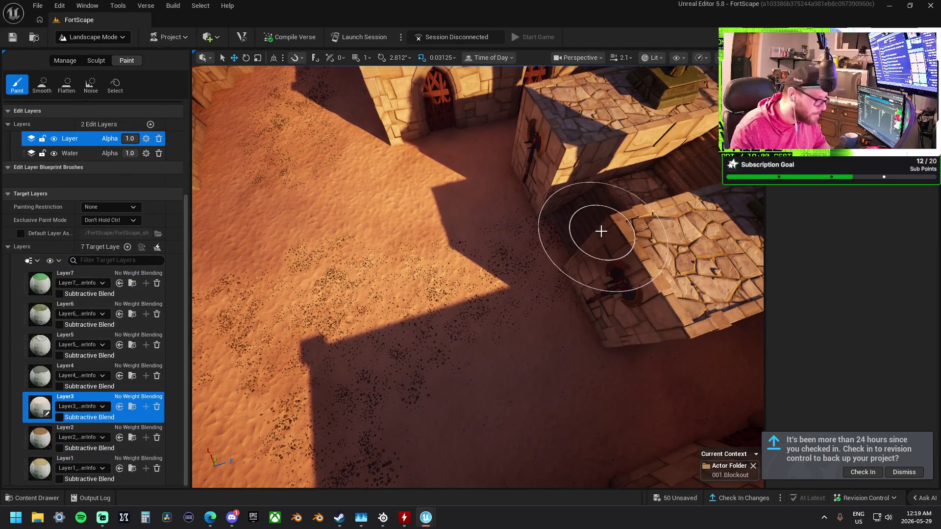
{"action": "scroll", "coordinate": [338, 290], "scroll_direction": "down", "scroll_amount": 3}
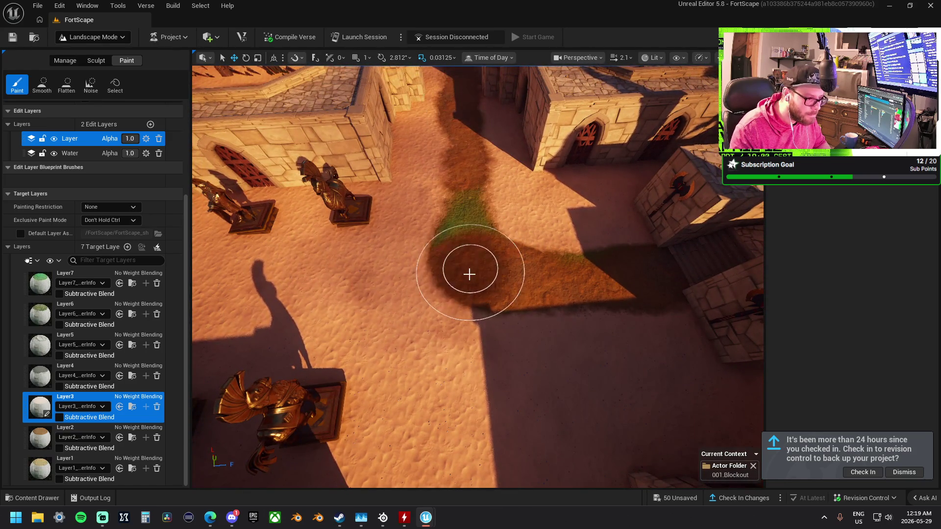
{"action": "scroll", "coordinate": [297, 297], "scroll_direction": "down", "scroll_amount": 5}
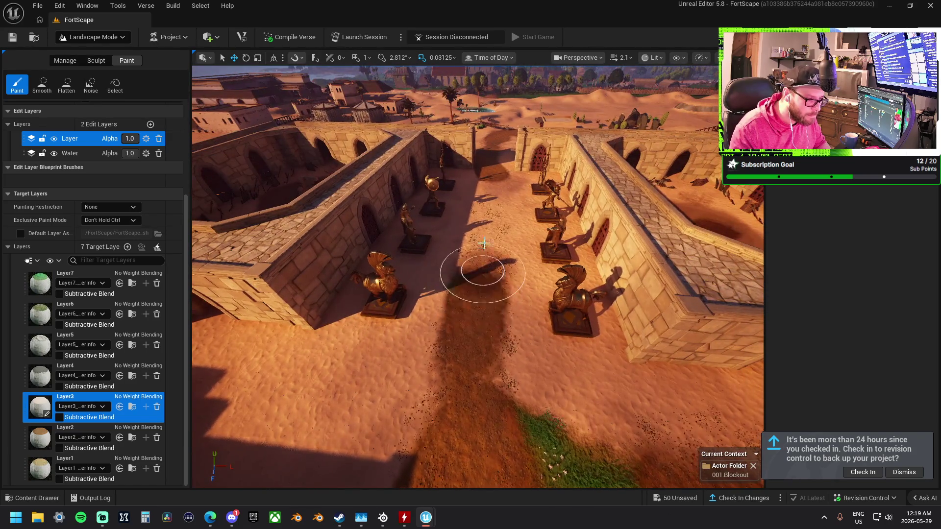
{"action": "scroll", "coordinate": [487, 311], "scroll_direction": "down", "scroll_amount": 4}
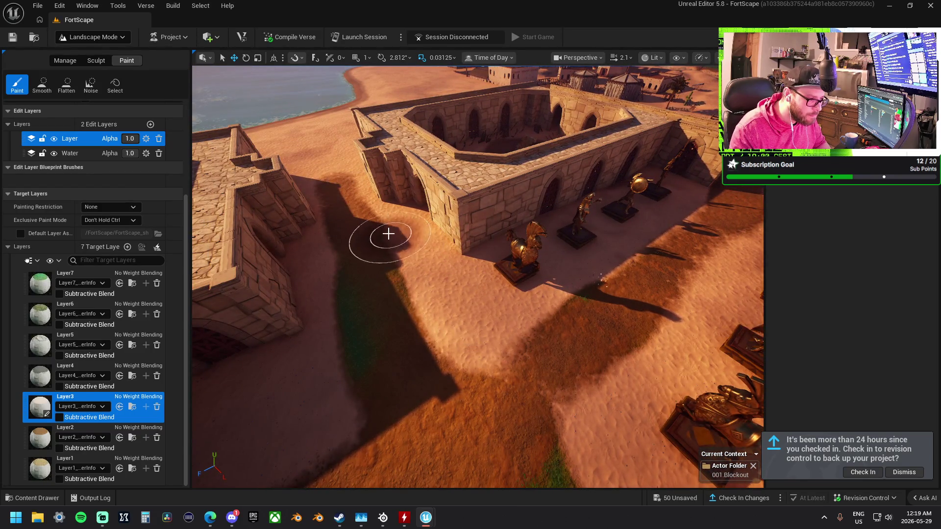
{"action": "scroll", "coordinate": [443, 206], "scroll_direction": "up", "scroll_amount": 5}
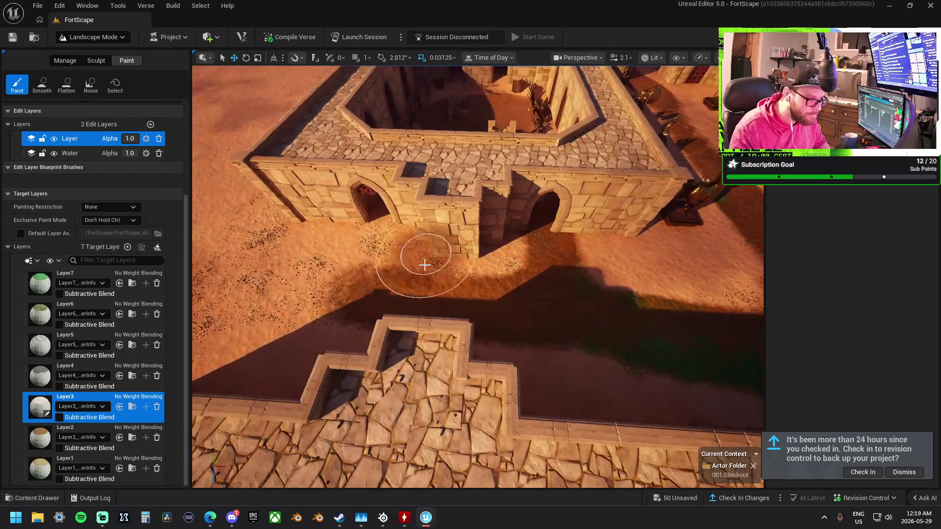
{"action": "scroll", "coordinate": [407, 211], "scroll_direction": "down", "scroll_amount": 4}
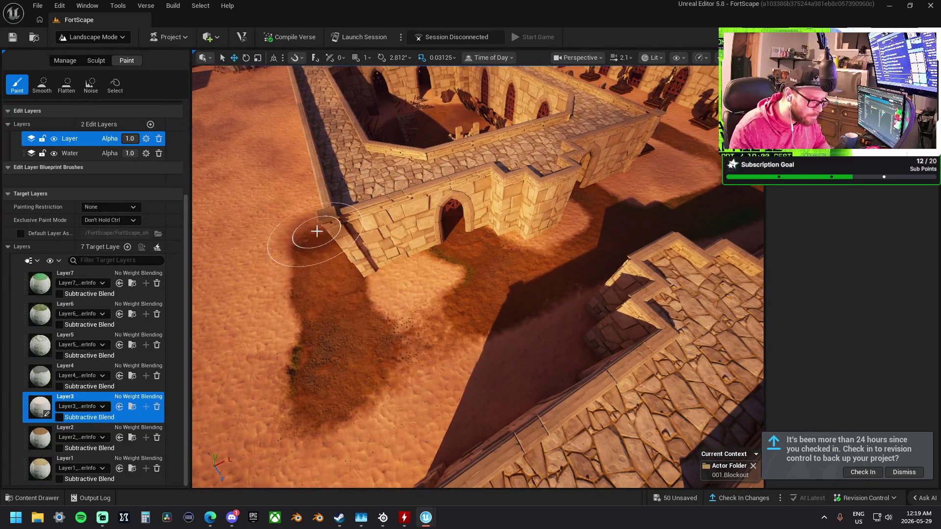
{"action": "scroll", "coordinate": [311, 226], "scroll_direction": "up", "scroll_amount": 3}
{"action": "scroll", "coordinate": [315, 252], "scroll_direction": "up", "scroll_amount": 4}
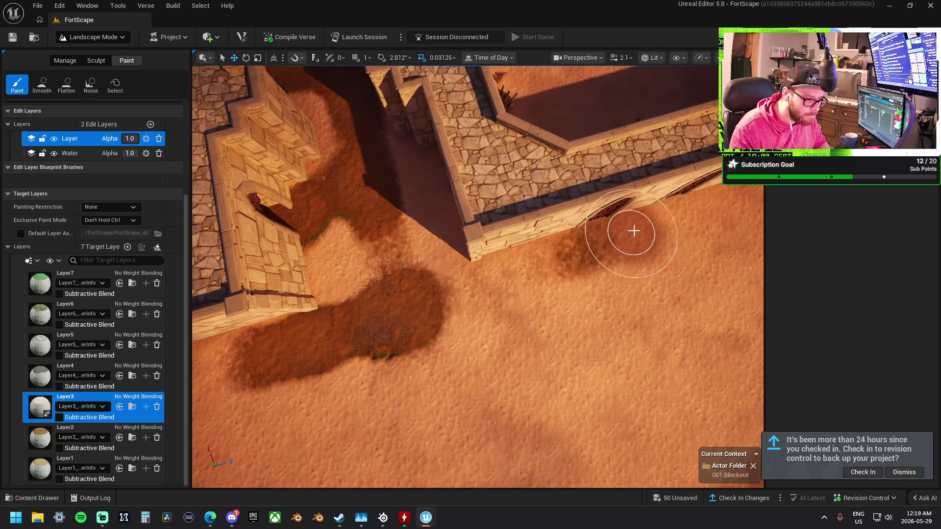
Paint a Layer3 grass patch onto the sand beside the statues.
{"action": "mouse_move", "coordinate": [377, 315]}
{"action": "left_mouse_down"}
{"action": "mouse_move", "coordinate": [471, 312]}
{"action": "mouse_move", "coordinate": [294, 300]}
{"action": "mouse_move", "coordinate": [402, 297]}
{"action": "left_mouse_up"}
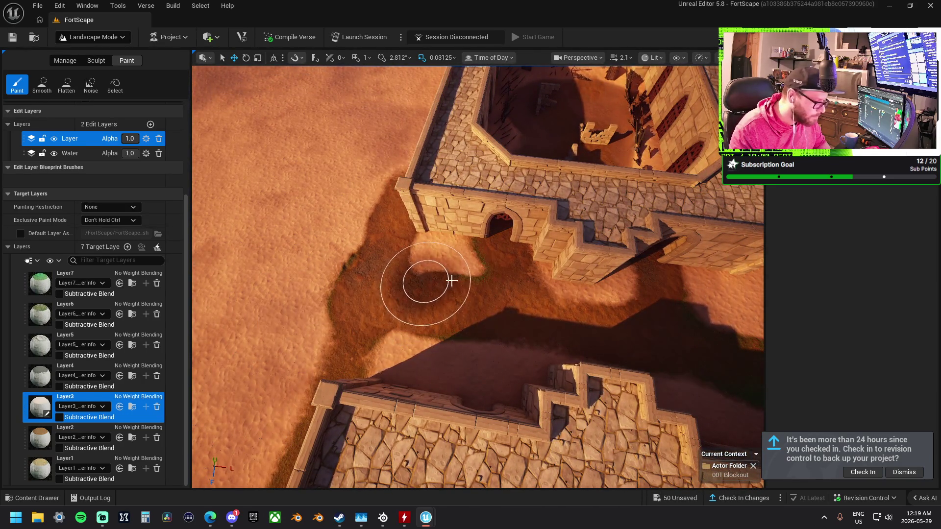
{"action": "mouse_move", "coordinate": [452, 360]}
{"action": "left_mouse_down"}
{"action": "mouse_move", "coordinate": [542, 267]}
{"action": "mouse_move", "coordinate": [609, 284]}
{"action": "left_mouse_up"}
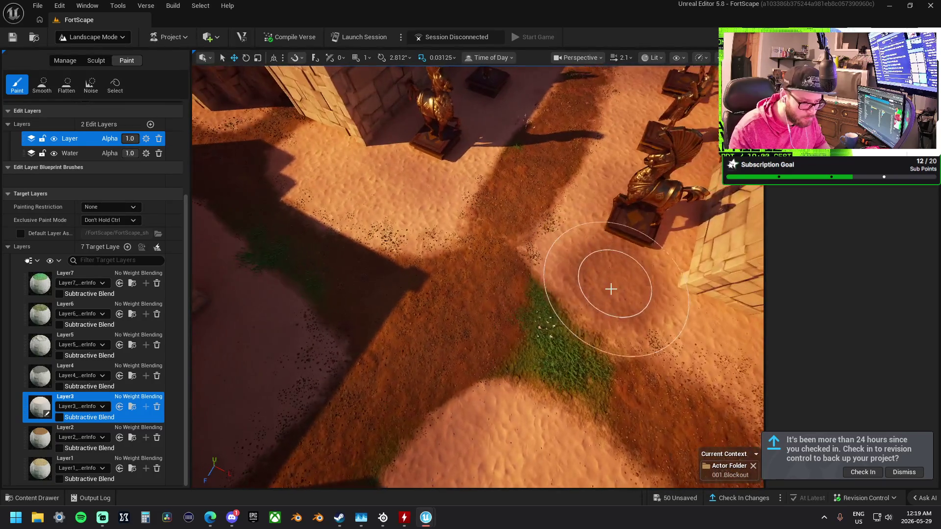
{"action": "left_click_drag", "start_coordinate": [431, 206], "coordinate": [431, 206]}
{"action": "left_click_drag", "start_coordinate": [386, 245], "coordinate": [386, 246]}
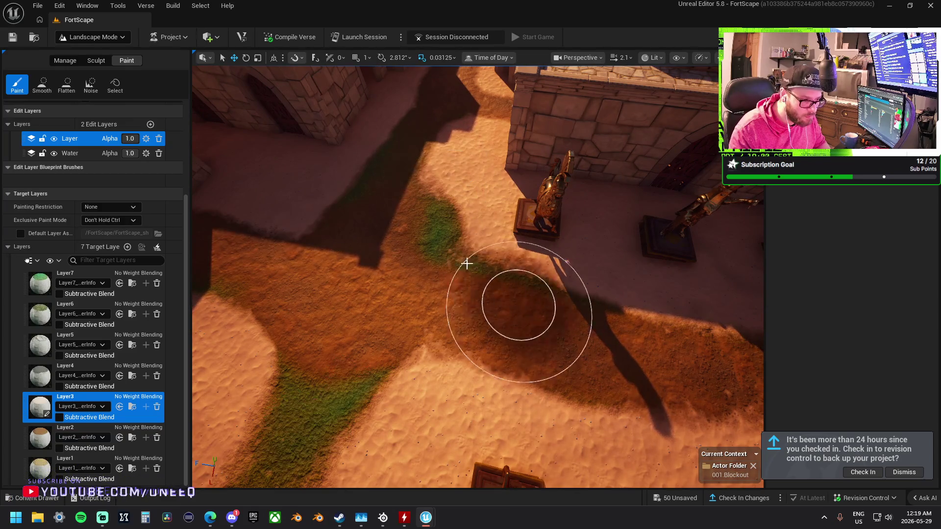
{"action": "left_click_drag", "start_coordinate": [430, 207], "coordinate": [431, 208]}
{"action": "left_click_drag", "start_coordinate": [447, 294], "coordinate": [447, 294]}
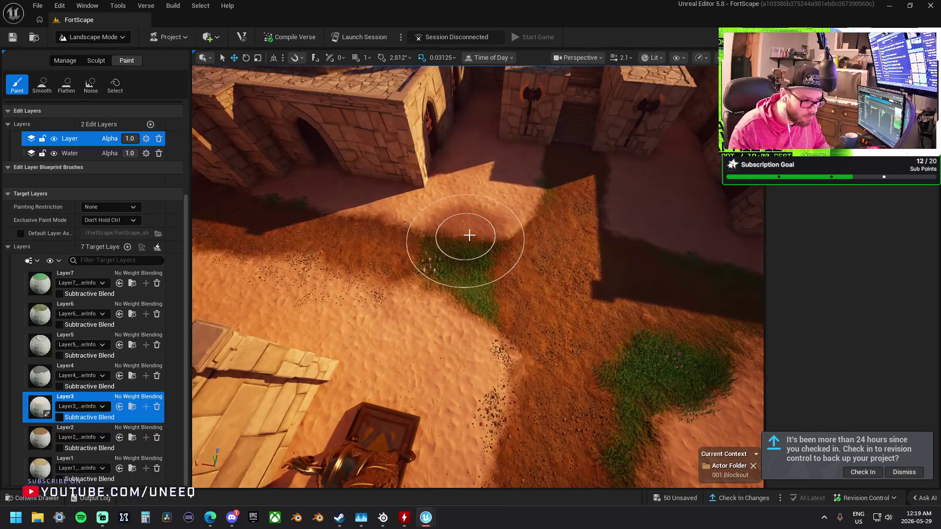
{"action": "left_click_drag", "start_coordinate": [490, 227], "coordinate": [490, 226]}
{"action": "left_click_drag", "start_coordinate": [479, 273], "coordinate": [399, 357]}
Paint Layer1 sand back over the grass, then smooth layers targeting Layer3.
{"action": "left_click", "coordinate": [34, 465]}
{"action": "mouse_move", "coordinate": [455, 323]}
{"action": "left_mouse_down"}
{"action": "mouse_move", "coordinate": [479, 315]}
{"action": "mouse_move", "coordinate": [466, 290]}
{"action": "mouse_move", "coordinate": [655, 329]}
{"action": "mouse_move", "coordinate": [562, 262]}
{"action": "mouse_move", "coordinate": [384, 346]}
{"action": "left_mouse_up"}
{"action": "left_click_drag", "start_coordinate": [316, 410], "coordinate": [474, 218]}
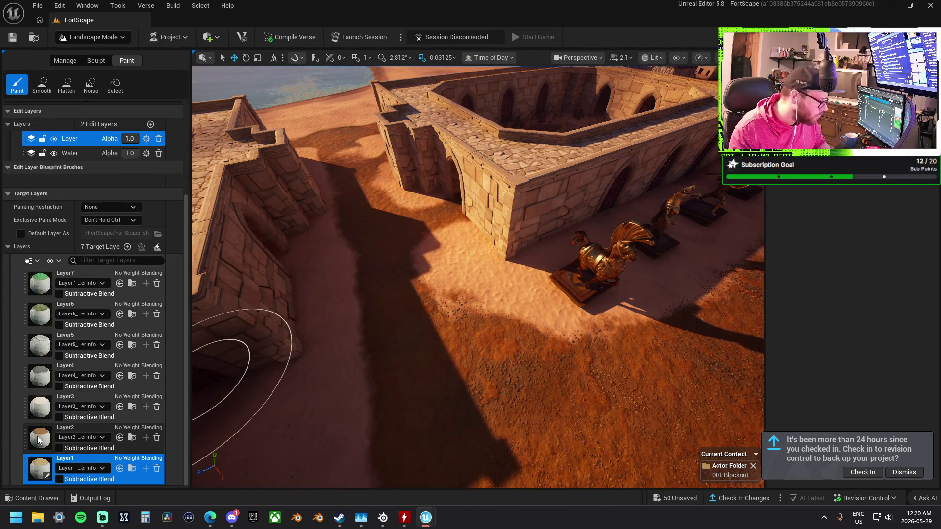
{"action": "left_click", "coordinate": [88, 403]}
{"action": "left_click", "coordinate": [43, 86]}
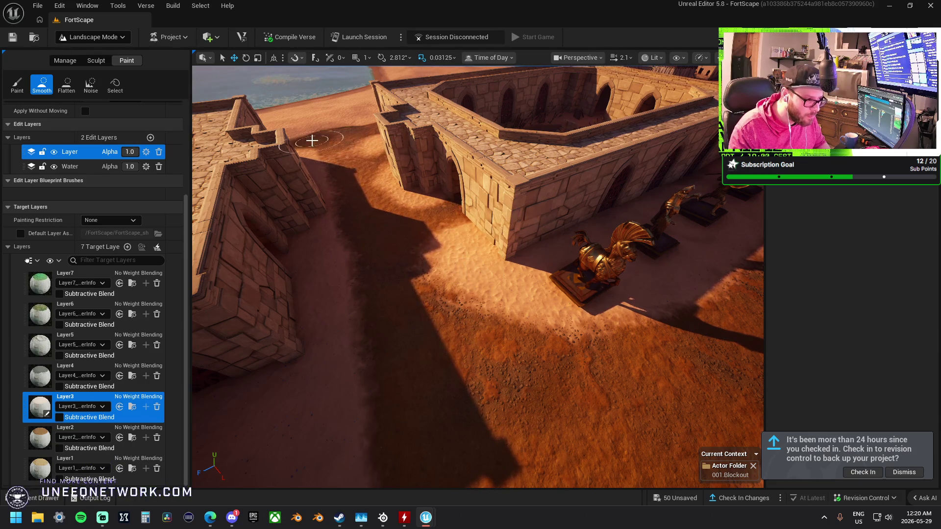
Soften the dark sand patch edges in the courtyard and alley, then resume layer painting.
{"action": "scroll", "coordinate": [384, 403], "scroll_direction": "up", "scroll_amount": 3}
{"action": "scroll", "coordinate": [426, 351], "scroll_direction": "down", "scroll_amount": 3}
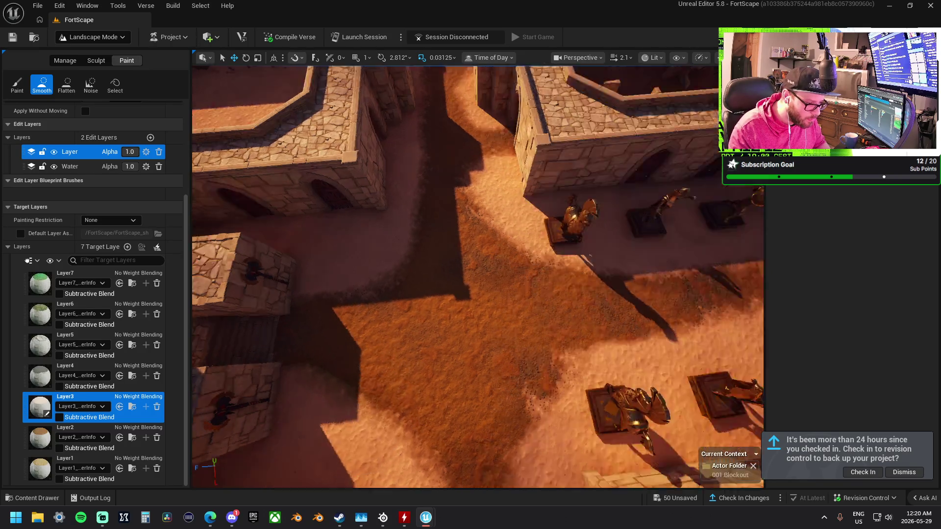
{"action": "mouse_move", "coordinate": [411, 451]}
{"action": "left_mouse_down"}
{"action": "mouse_move", "coordinate": [373, 421]}
{"action": "mouse_move", "coordinate": [374, 374]}
{"action": "left_mouse_up"}
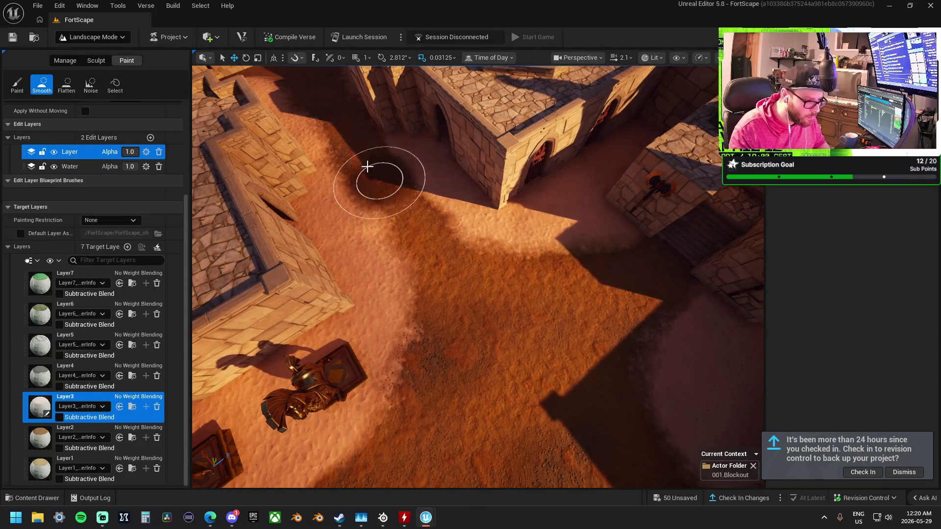
{"action": "mouse_move", "coordinate": [412, 168]}
{"action": "left_mouse_down"}
{"action": "mouse_move", "coordinate": [444, 274]}
{"action": "mouse_move", "coordinate": [661, 315]}
{"action": "left_mouse_up"}
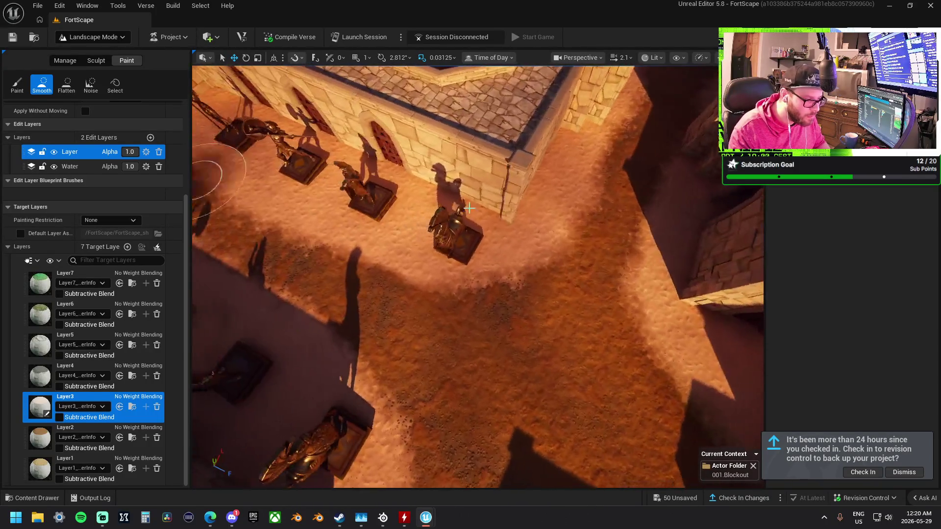
{"action": "left_click_drag", "start_coordinate": [283, 274], "coordinate": [413, 318]}
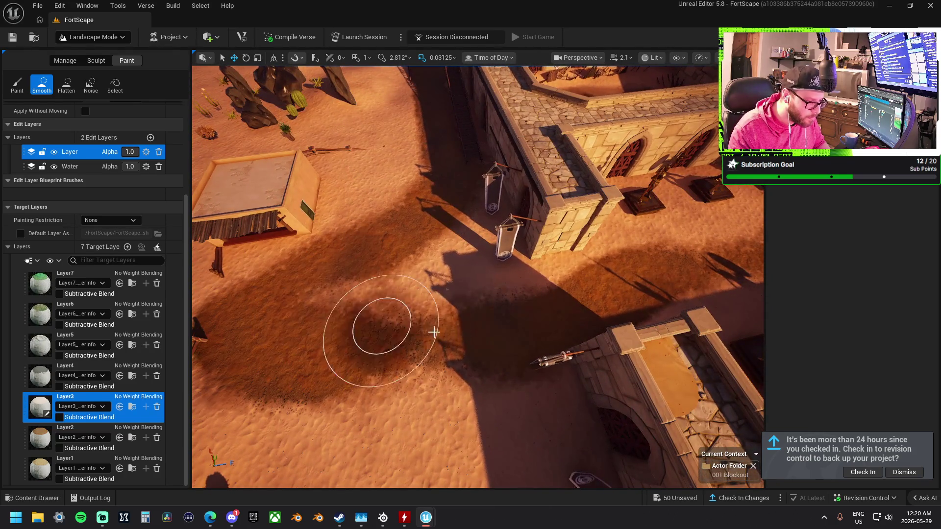
{"action": "left_click_drag", "start_coordinate": [373, 382], "coordinate": [540, 307]}
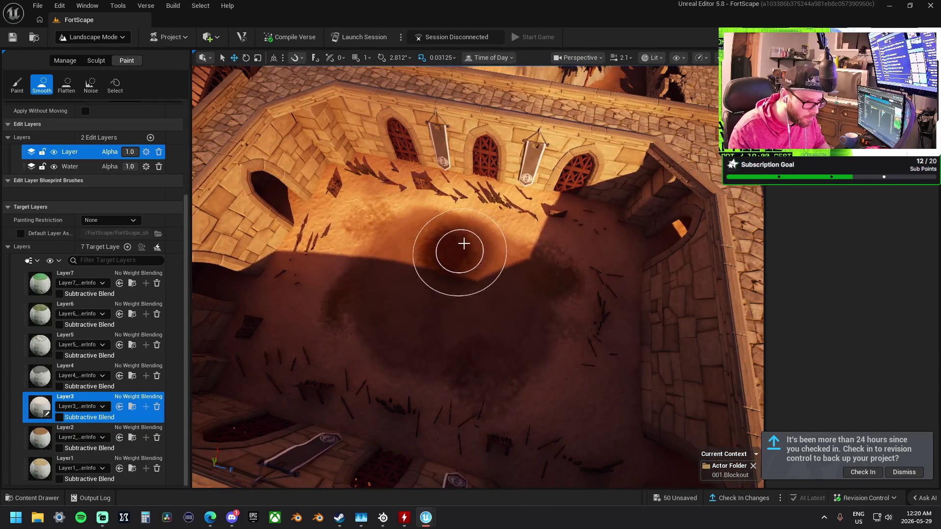
{"action": "left_click_drag", "start_coordinate": [587, 388], "coordinate": [524, 355]}
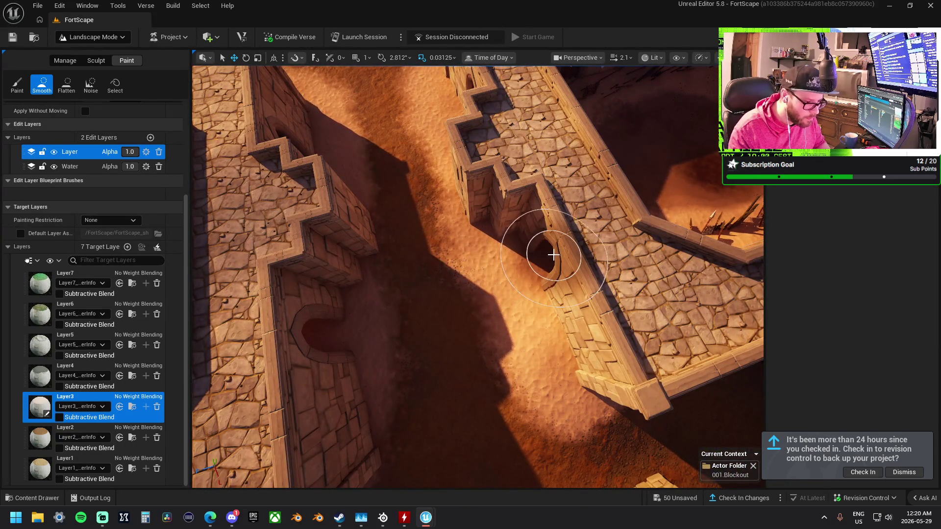
{"action": "key", "text": "shift+3"}
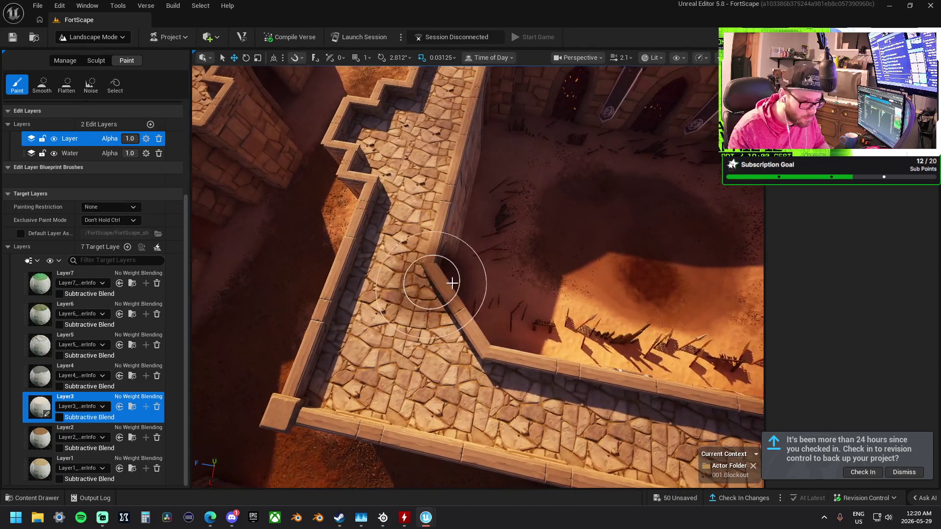
Fly down to a close view of the courtyard floor beside the arched wall.
{"action": "left_click_drag", "start_coordinate": [520, 287], "coordinate": [491, 327]}
{"action": "mouse_move", "coordinate": [491, 245]}
{"action": "left_mouse_down"}
{"action": "mouse_move", "coordinate": [466, 256]}
{"action": "mouse_move", "coordinate": [484, 333]}
{"action": "left_mouse_up"}
{"action": "left_click_drag", "start_coordinate": [510, 412], "coordinate": [538, 357]}
{"action": "left_click_drag", "start_coordinate": [591, 280], "coordinate": [516, 295]}
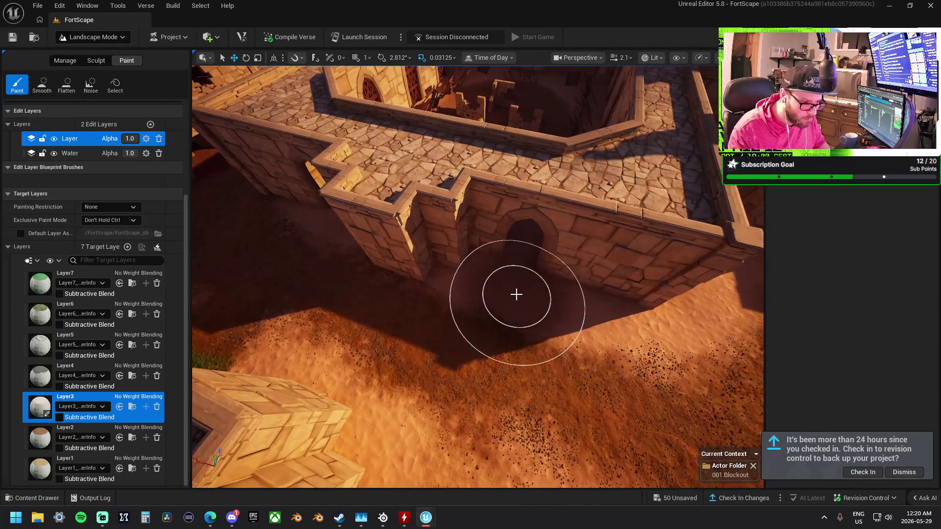
{"action": "mouse_move", "coordinate": [530, 225]}
{"action": "left_mouse_down"}
{"action": "mouse_move", "coordinate": [539, 219]}
{"action": "mouse_move", "coordinate": [538, 261]}
{"action": "left_mouse_up"}
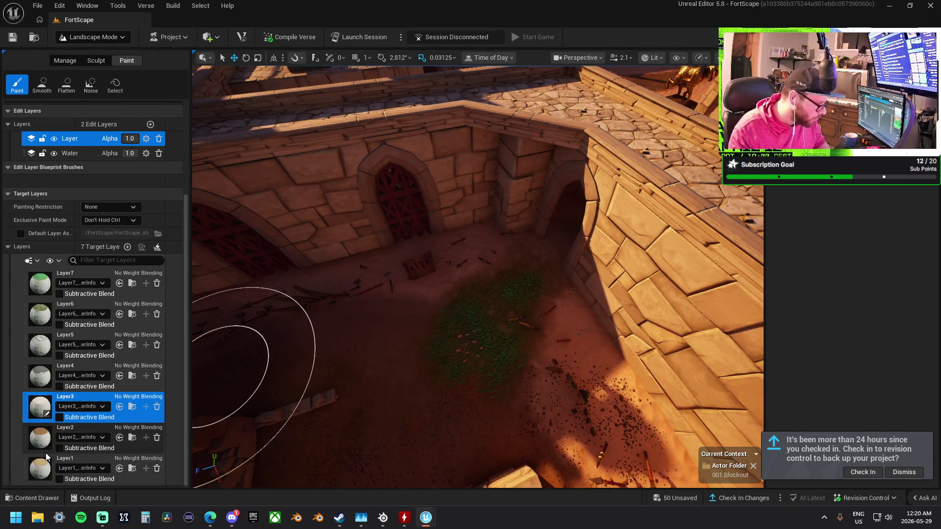
{"action": "left_click", "coordinate": [42, 438]}
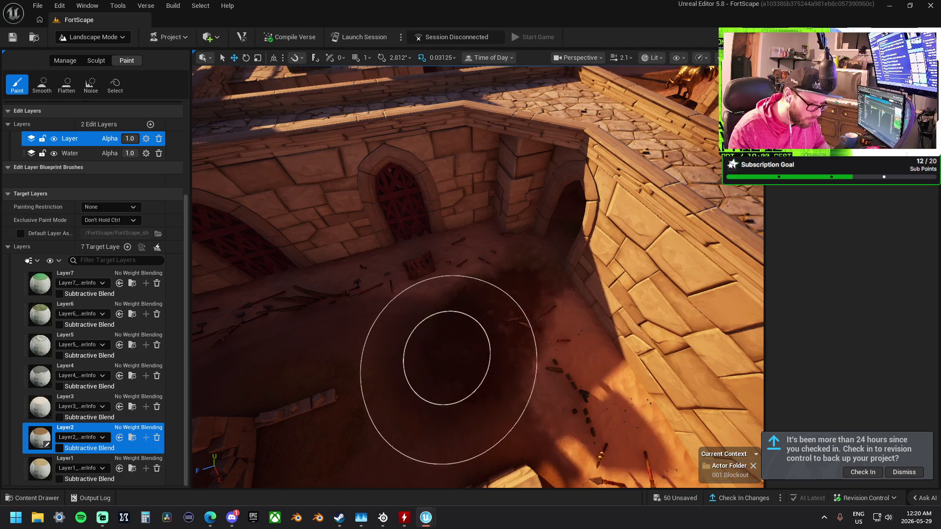
{"action": "left_click_drag", "start_coordinate": [442, 353], "coordinate": [294, 392]}
{"action": "left_click", "coordinate": [39, 468]}
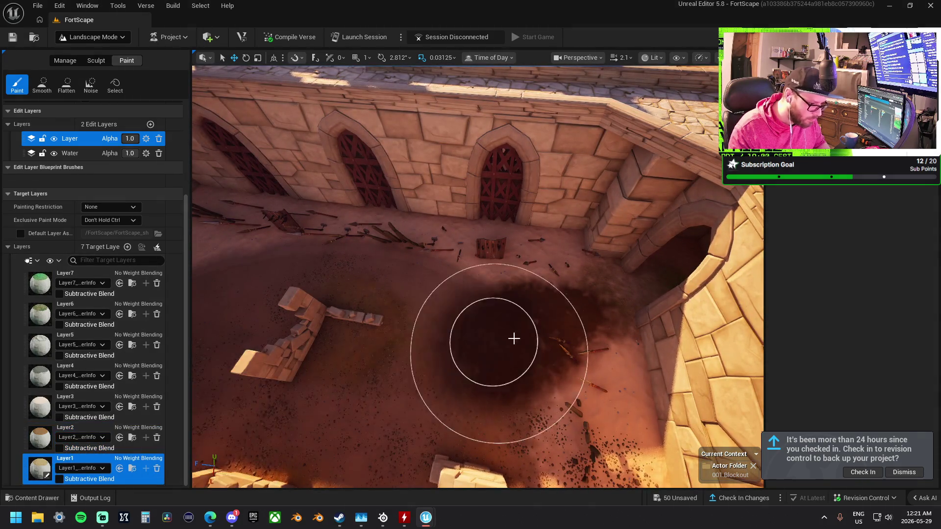
{"action": "left_click_drag", "start_coordinate": [471, 277], "coordinate": [471, 277]}
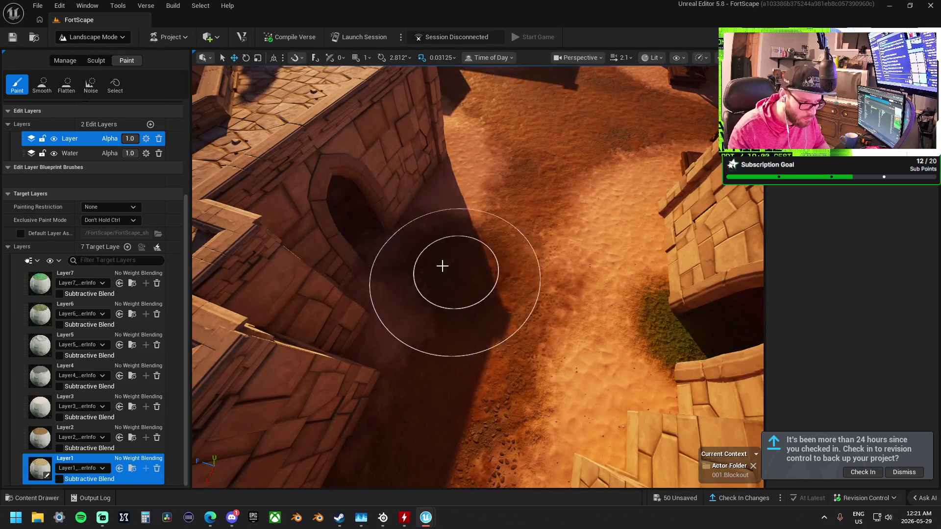
{"action": "left_click_drag", "start_coordinate": [675, 335], "coordinate": [468, 240]}
{"action": "mouse_move", "coordinate": [536, 320]}
{"action": "left_mouse_down"}
{"action": "mouse_move", "coordinate": [508, 275]}
{"action": "mouse_move", "coordinate": [409, 224]}
{"action": "mouse_move", "coordinate": [367, 221]}
{"action": "left_mouse_up"}
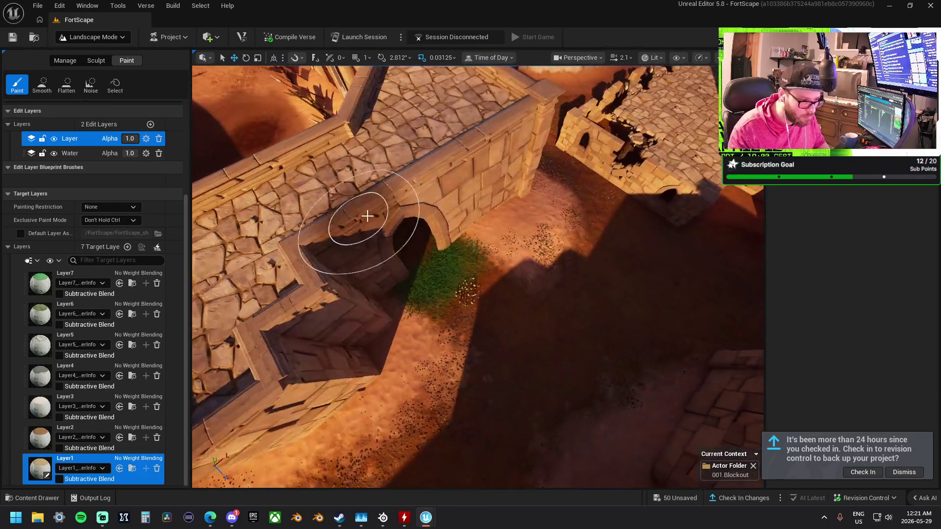
{"action": "left_click_drag", "start_coordinate": [482, 299], "coordinate": [482, 299]}
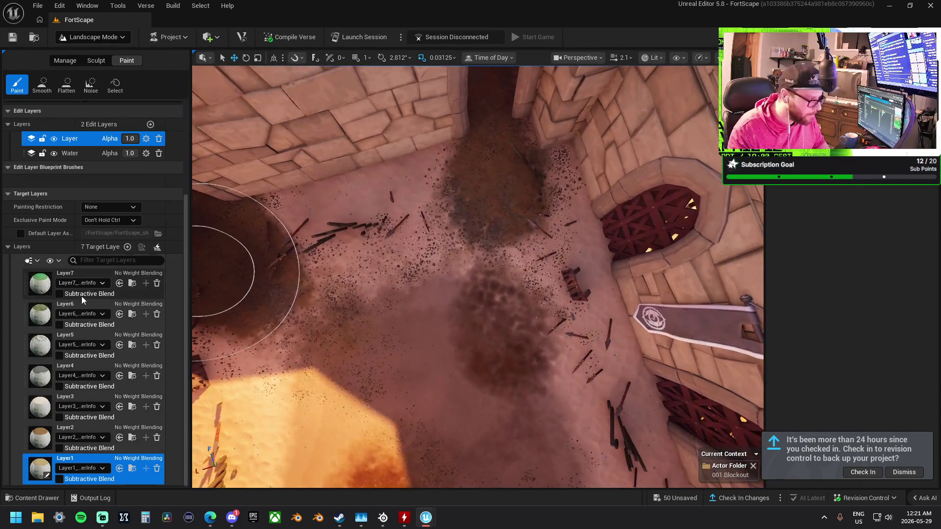
Paint a dark Layer3 patch on the courtyard floor and lighten it with Layer2 sand.
{"action": "left_click", "coordinate": [61, 397]}
{"action": "mouse_move", "coordinate": [408, 363]}
{"action": "left_mouse_down"}
{"action": "mouse_move", "coordinate": [380, 395]}
{"action": "mouse_move", "coordinate": [472, 429]}
{"action": "left_mouse_up"}
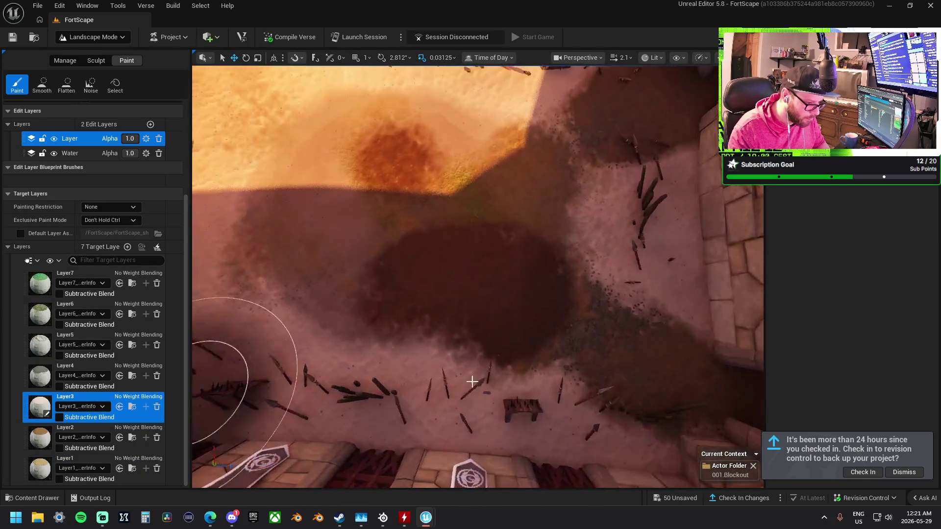
{"action": "mouse_move", "coordinate": [472, 381]}
{"action": "left_mouse_down"}
{"action": "mouse_move", "coordinate": [294, 300]}
{"action": "mouse_move", "coordinate": [235, 338]}
{"action": "left_mouse_up"}
{"action": "mouse_move", "coordinate": [336, 390]}
{"action": "left_mouse_down"}
{"action": "mouse_move", "coordinate": [578, 353]}
{"action": "mouse_move", "coordinate": [481, 344]}
{"action": "mouse_move", "coordinate": [571, 323]}
{"action": "mouse_move", "coordinate": [477, 307]}
{"action": "left_mouse_up"}
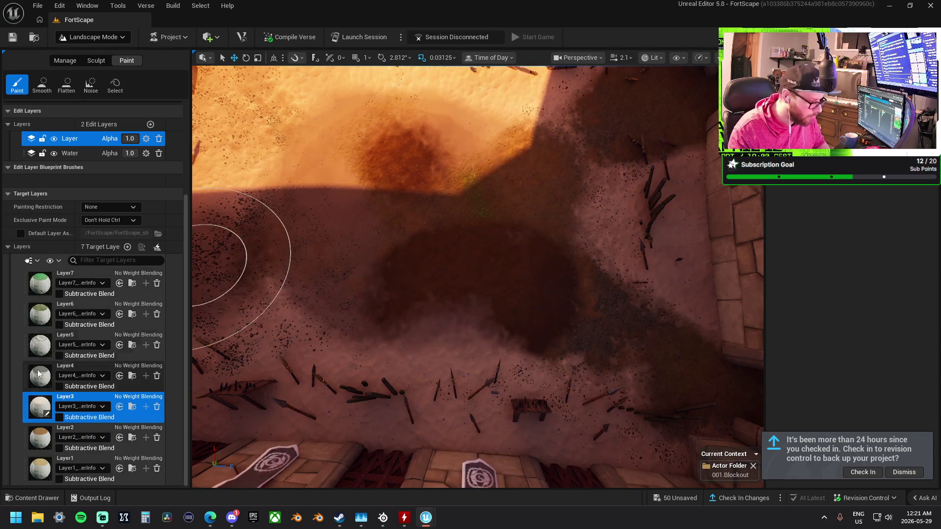
{"action": "left_click", "coordinate": [84, 431]}
{"action": "left_click_drag", "start_coordinate": [526, 253], "coordinate": [203, 274]}
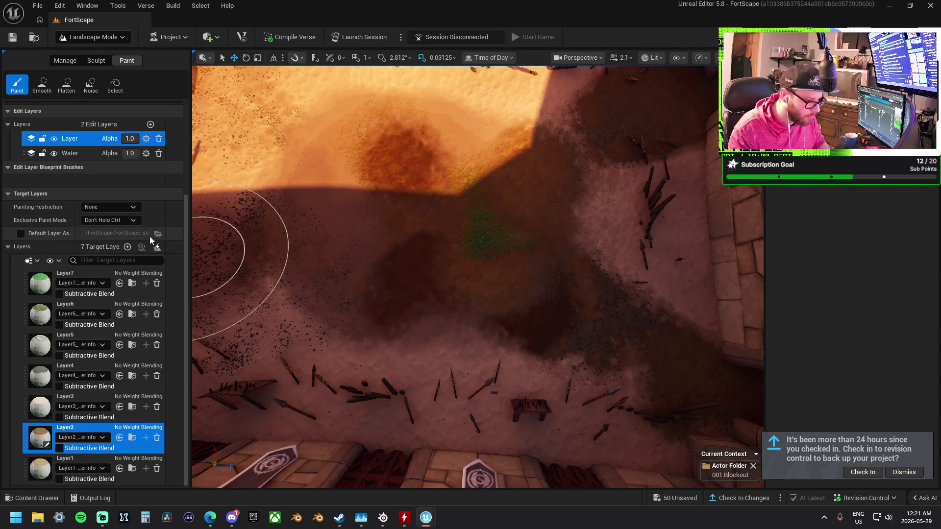
Smooth the dark patch into the sand, then resume painting with Layer1 by the arched walls.
{"action": "left_click", "coordinate": [45, 84]}
{"action": "mouse_move", "coordinate": [490, 245]}
{"action": "left_mouse_down"}
{"action": "mouse_move", "coordinate": [446, 212]}
{"action": "mouse_move", "coordinate": [583, 274]}
{"action": "left_mouse_up"}
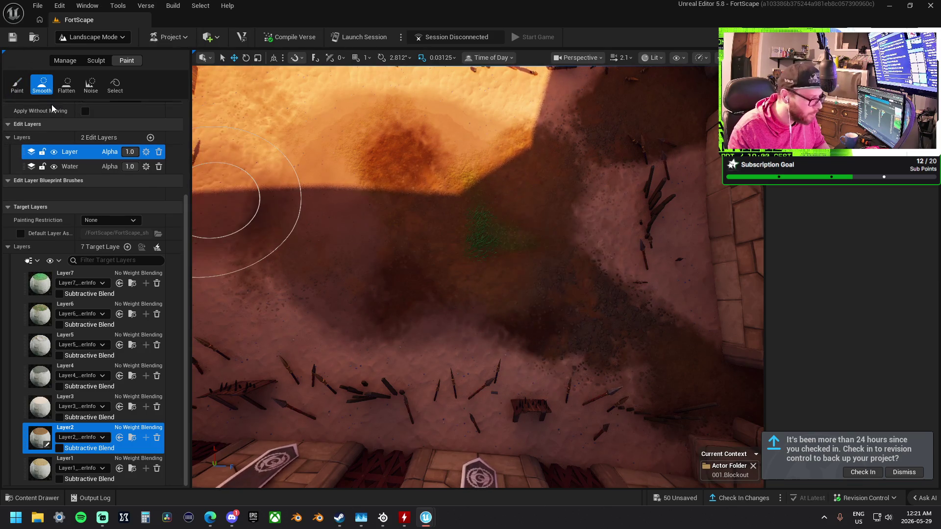
{"action": "left_click_drag", "start_coordinate": [42, 452], "coordinate": [38, 136]}
{"action": "left_click", "coordinate": [17, 85]}
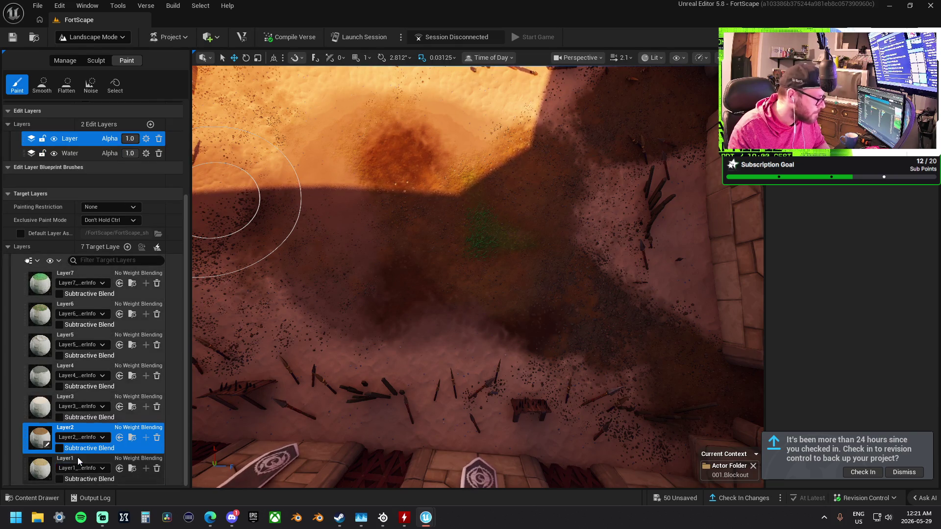
{"action": "left_click", "coordinate": [74, 463]}
{"action": "mouse_move", "coordinate": [651, 357]}
{"action": "left_mouse_down"}
{"action": "mouse_move", "coordinate": [636, 330]}
{"action": "mouse_move", "coordinate": [403, 272]}
{"action": "mouse_move", "coordinate": [367, 231]}
{"action": "mouse_move", "coordinate": [446, 234]}
{"action": "left_mouse_up"}
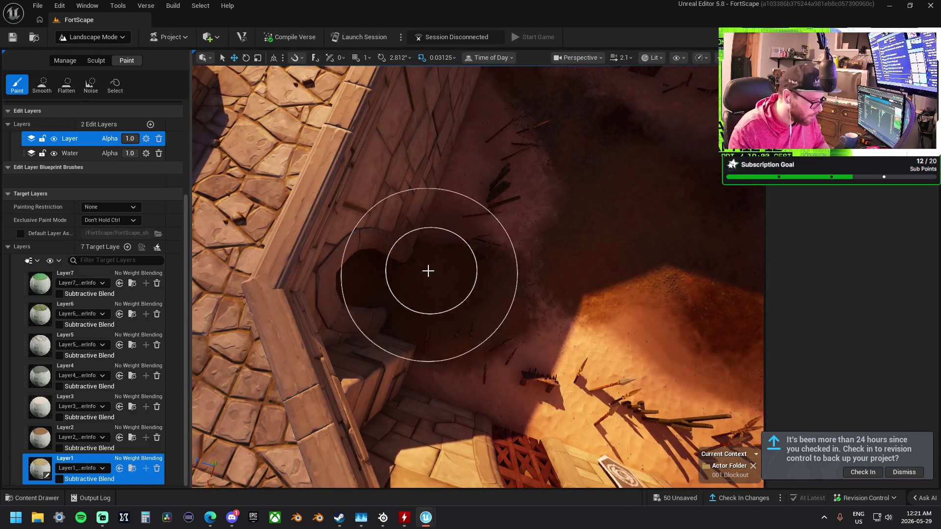
{"action": "left_click", "coordinate": [32, 407]}
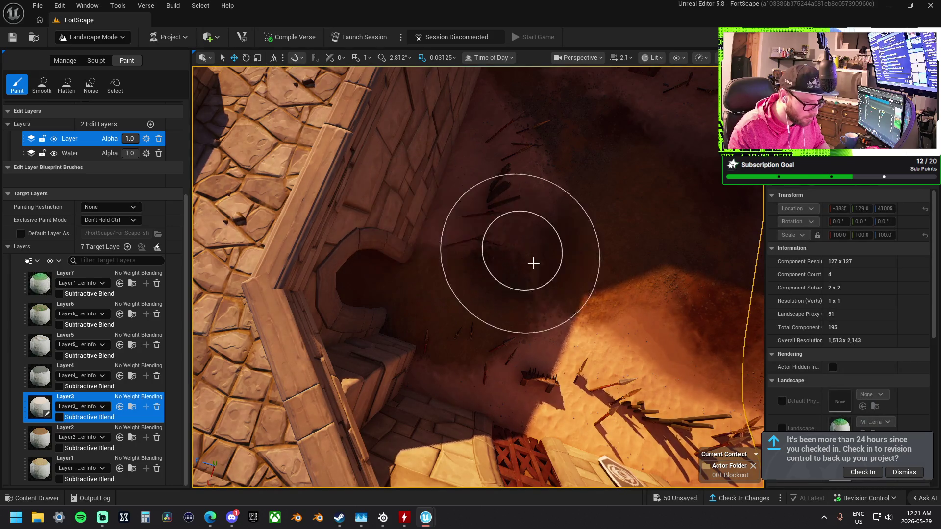
Alternate Layer1 and Layer3 paint around the wall and archway.
{"action": "mouse_move", "coordinate": [451, 390]}
{"action": "left_mouse_down"}
{"action": "mouse_move", "coordinate": [520, 367]}
{"action": "mouse_move", "coordinate": [521, 297]}
{"action": "left_mouse_up"}
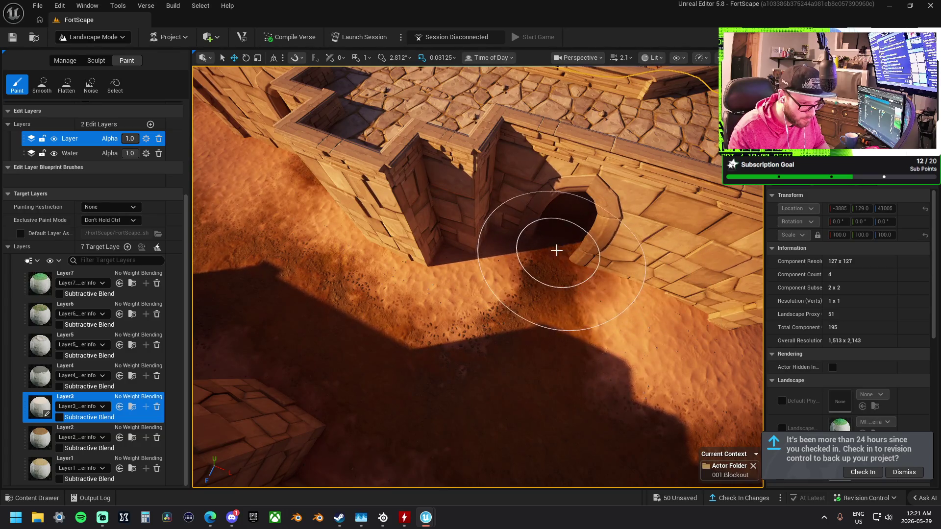
{"action": "mouse_move", "coordinate": [645, 372]}
{"action": "left_mouse_down"}
{"action": "mouse_move", "coordinate": [602, 366]}
{"action": "mouse_move", "coordinate": [488, 316]}
{"action": "left_mouse_up"}
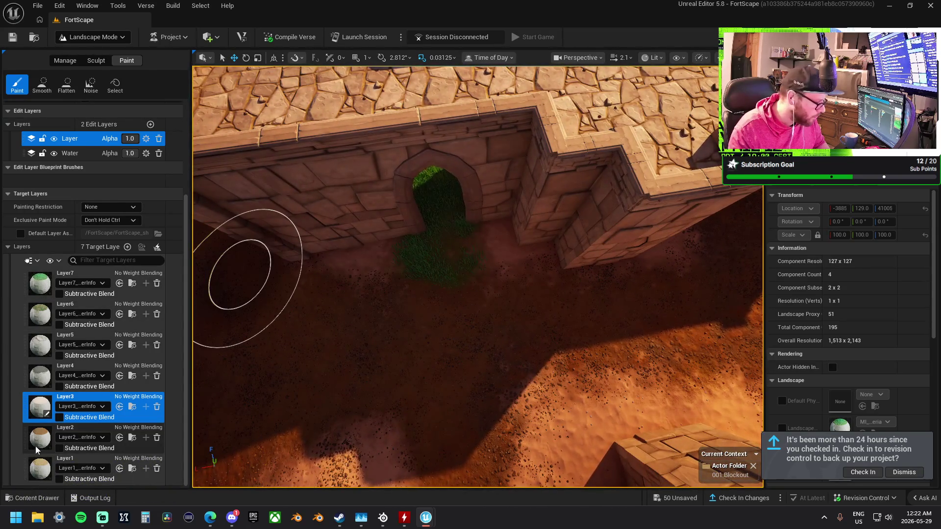
{"action": "left_click", "coordinate": [83, 463]}
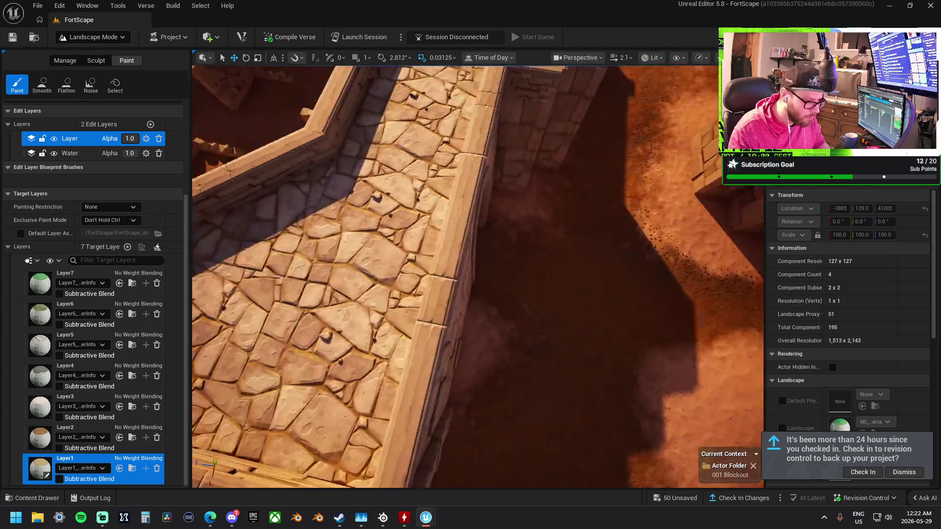
{"action": "left_click_drag", "start_coordinate": [466, 248], "coordinate": [523, 264]}
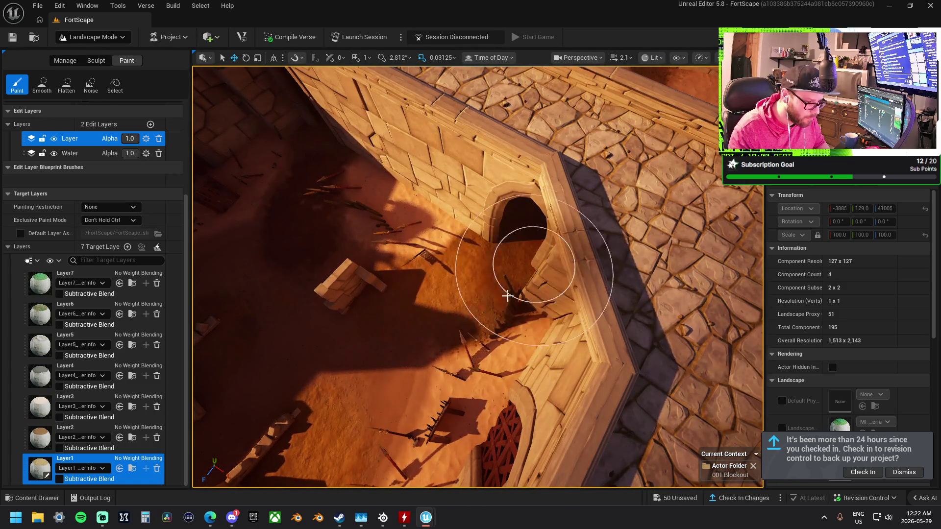
{"action": "left_click", "coordinate": [81, 401]}
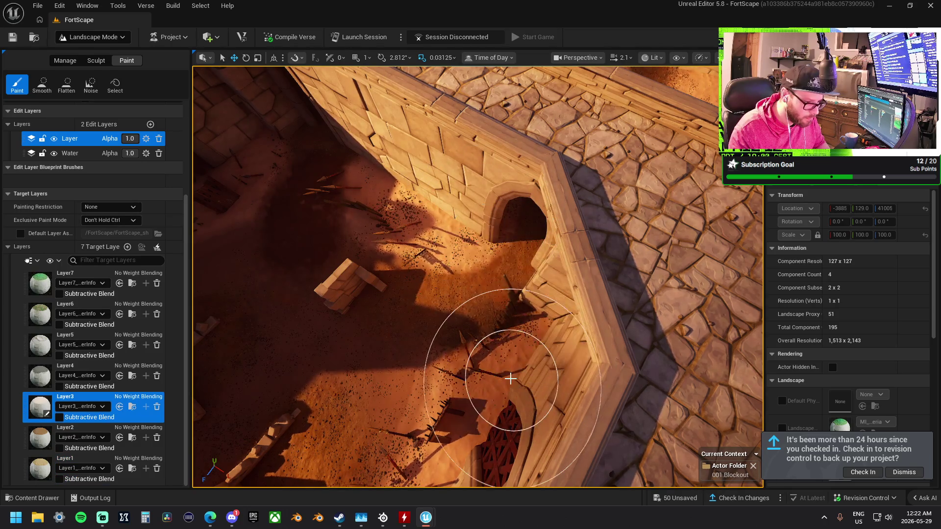
Blend Layer1 and Layer3 dark sand over the stone-paved corner below the arched wall.
{"action": "left_click_drag", "start_coordinate": [504, 315], "coordinate": [447, 264]}
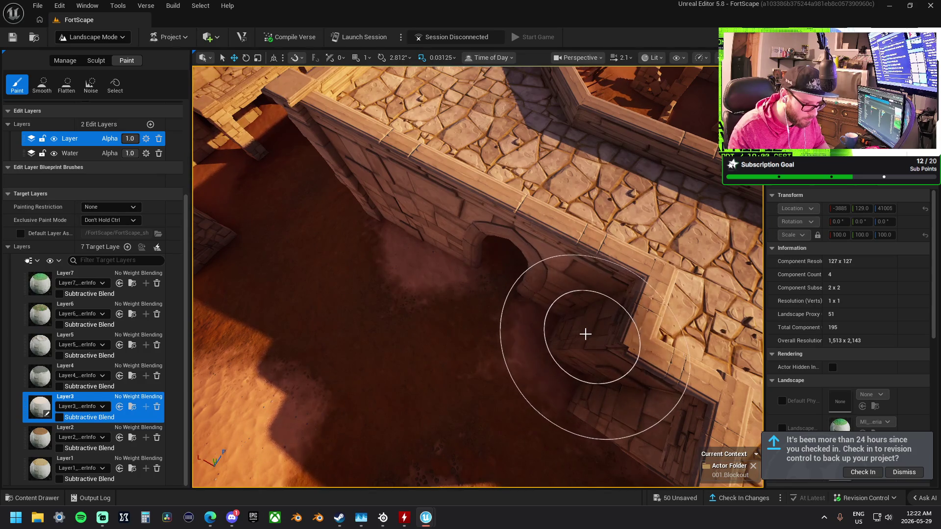
{"action": "mouse_move", "coordinate": [567, 329]}
{"action": "left_mouse_down"}
{"action": "mouse_move", "coordinate": [549, 285]}
{"action": "mouse_move", "coordinate": [577, 300]}
{"action": "left_mouse_up"}
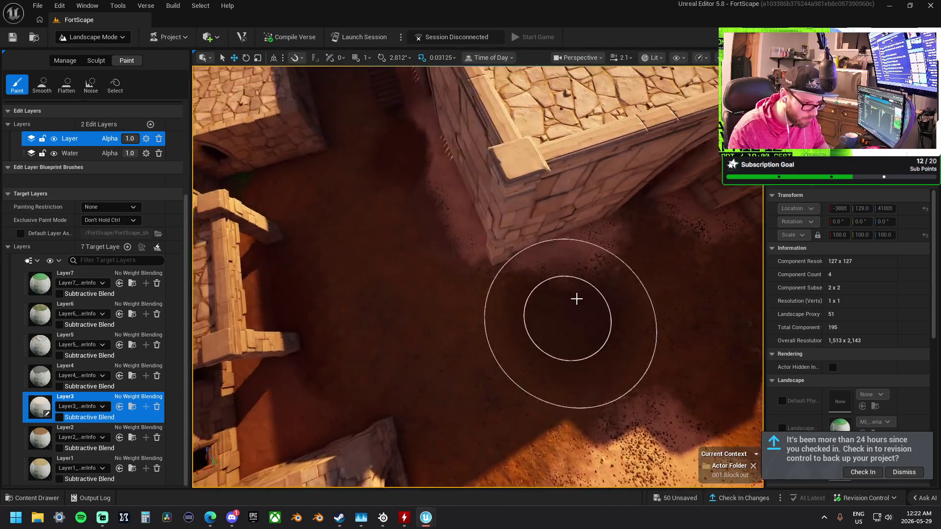
{"action": "left_click_drag", "start_coordinate": [497, 240], "coordinate": [485, 223]}
{"action": "mouse_move", "coordinate": [500, 272]}
{"action": "left_mouse_down"}
{"action": "mouse_move", "coordinate": [361, 288]}
{"action": "mouse_move", "coordinate": [392, 264]}
{"action": "left_mouse_up"}
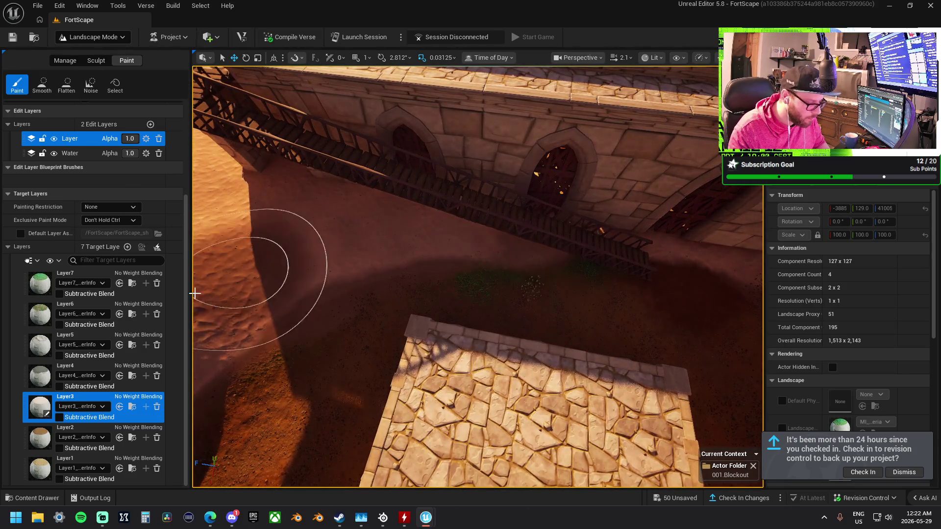
{"action": "left_click", "coordinate": [45, 463]}
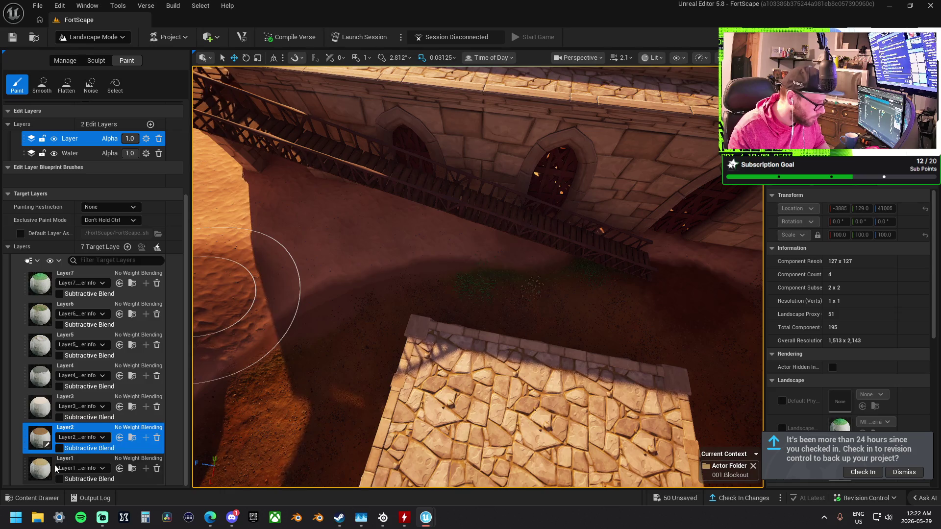
{"action": "mouse_move", "coordinate": [497, 267]}
{"action": "left_mouse_down"}
{"action": "mouse_move", "coordinate": [514, 260]}
{"action": "mouse_move", "coordinate": [439, 225]}
{"action": "mouse_move", "coordinate": [468, 179]}
{"action": "left_mouse_up"}
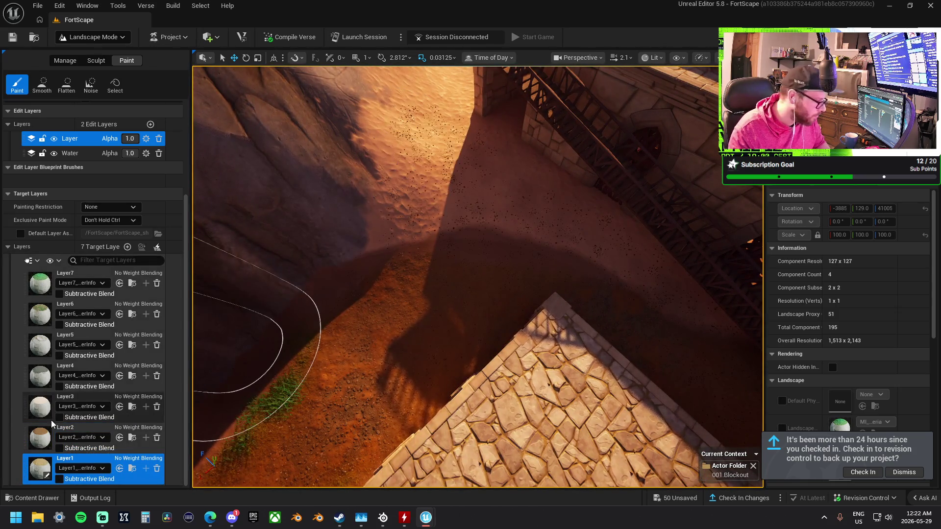
{"action": "left_click", "coordinate": [39, 407]}
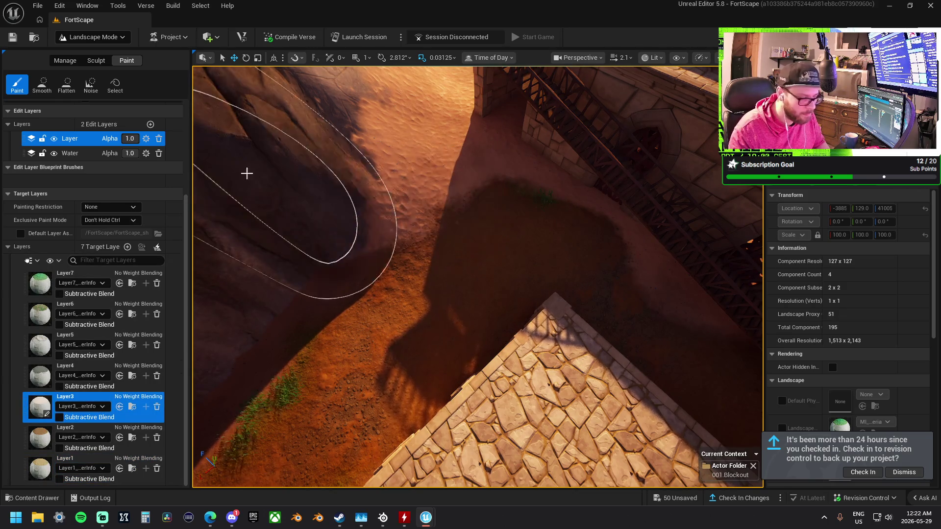
{"action": "left_click", "coordinate": [41, 84]}
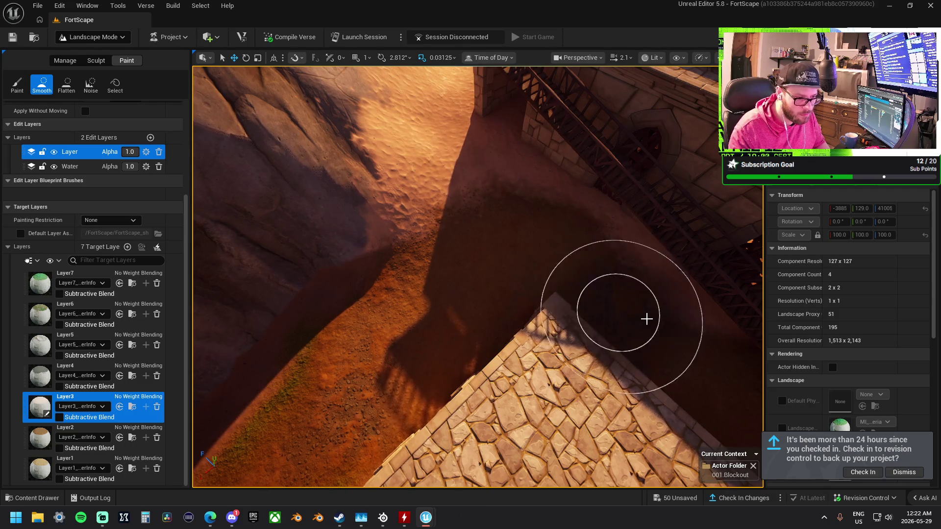
Drop the view beside the stone wall and switch to Sculpt with Flatten active.
{"action": "mouse_move", "coordinate": [483, 196]}
{"action": "left_mouse_down"}
{"action": "mouse_move", "coordinate": [495, 95]}
{"action": "mouse_move", "coordinate": [498, 137]}
{"action": "mouse_move", "coordinate": [520, 142]}
{"action": "mouse_move", "coordinate": [528, 181]}
{"action": "left_mouse_up"}
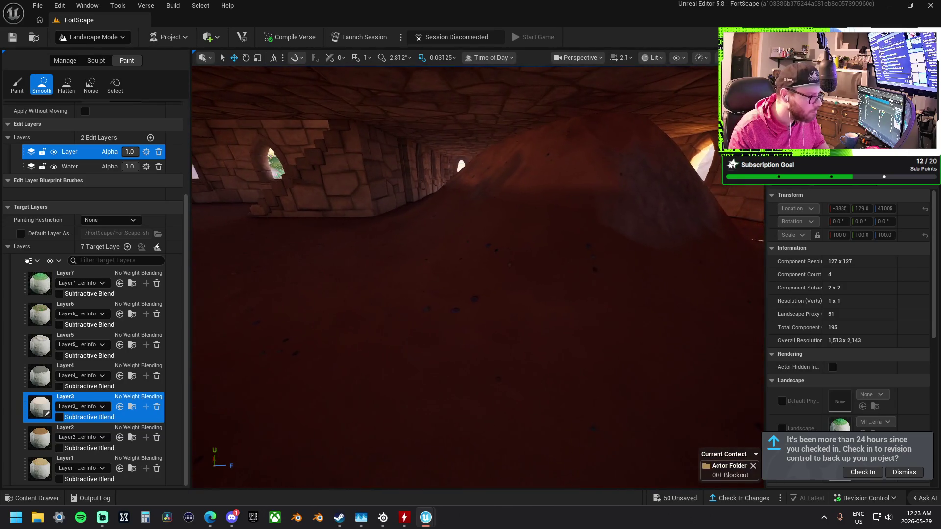
{"action": "left_click", "coordinate": [96, 61]}
{"action": "left_click", "coordinate": [92, 87]}
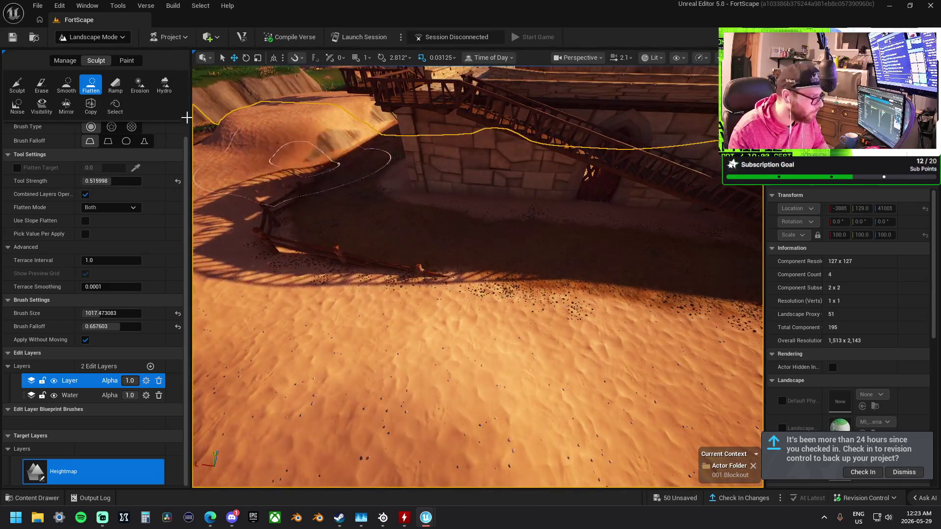
Reshape the slope beside the fort wall and raise a sand mound by the wooden fence.
{"action": "left_click", "coordinate": [16, 87]}
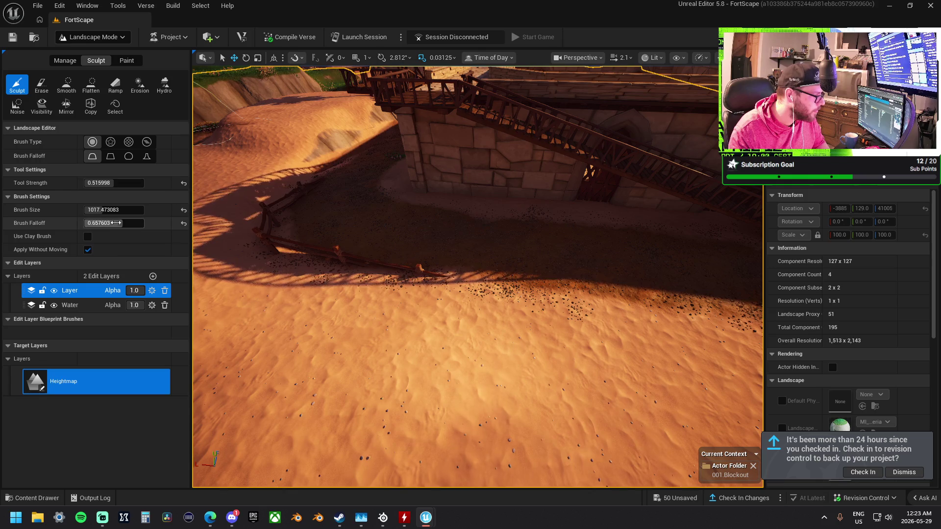
{"action": "left_click_drag", "start_coordinate": [360, 235], "coordinate": [667, 273]}
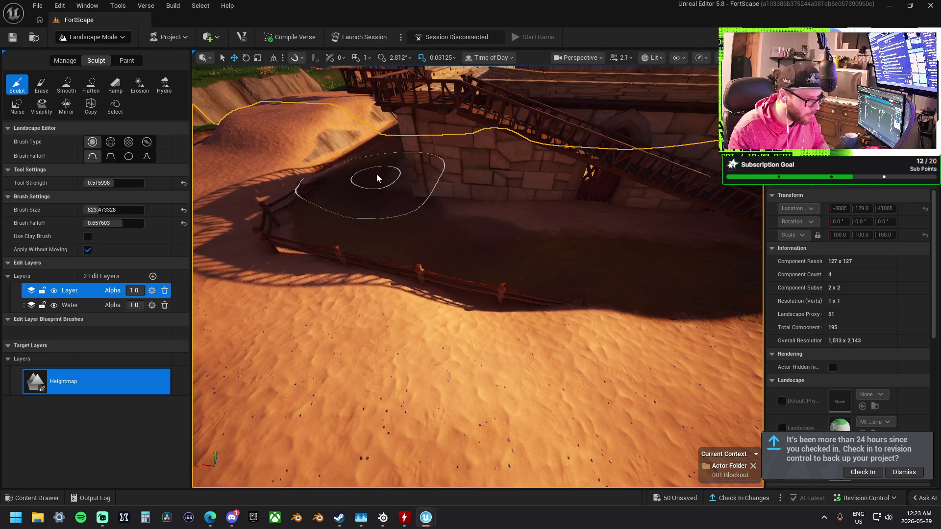
{"action": "scroll", "coordinate": [376, 181], "scroll_direction": "up", "scroll_amount": 10}
{"action": "scroll", "coordinate": [478, 276], "scroll_direction": "down", "scroll_amount": 5}
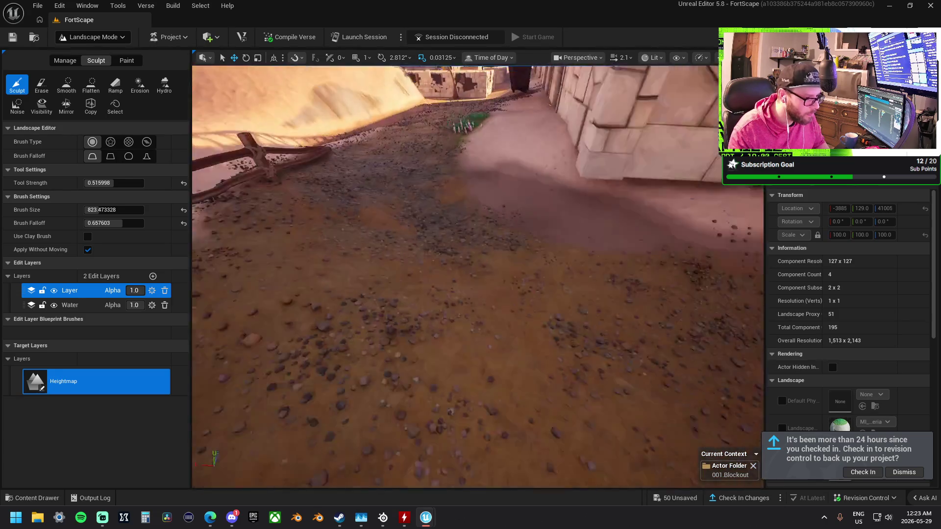
{"action": "scroll", "coordinate": [546, 198], "scroll_direction": "up", "scroll_amount": 10}
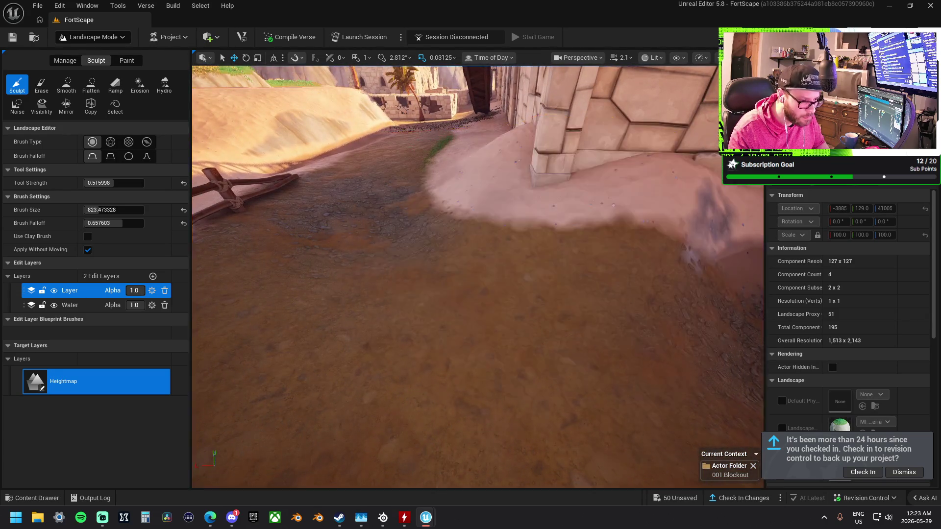
{"action": "scroll", "coordinate": [414, 283], "scroll_direction": "down", "scroll_amount": 5}
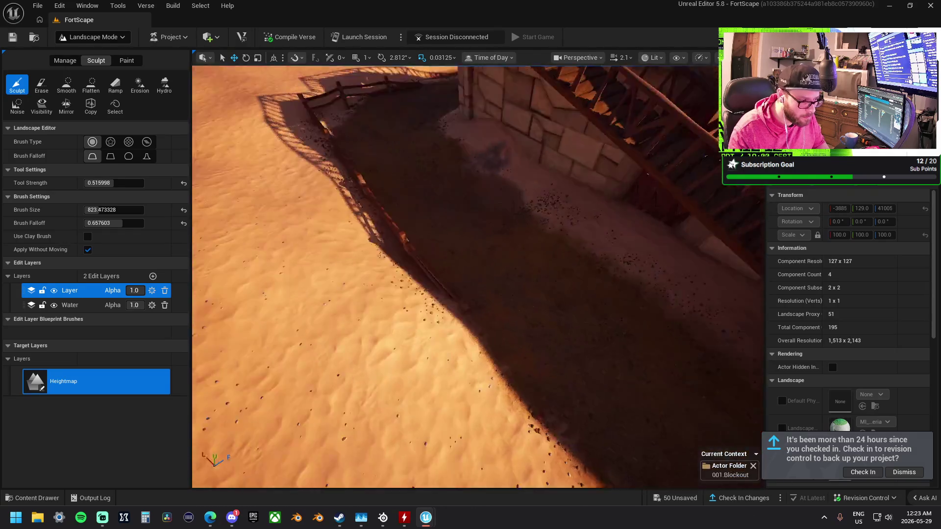
{"action": "scroll", "coordinate": [414, 283], "scroll_direction": "down", "scroll_amount": 5}
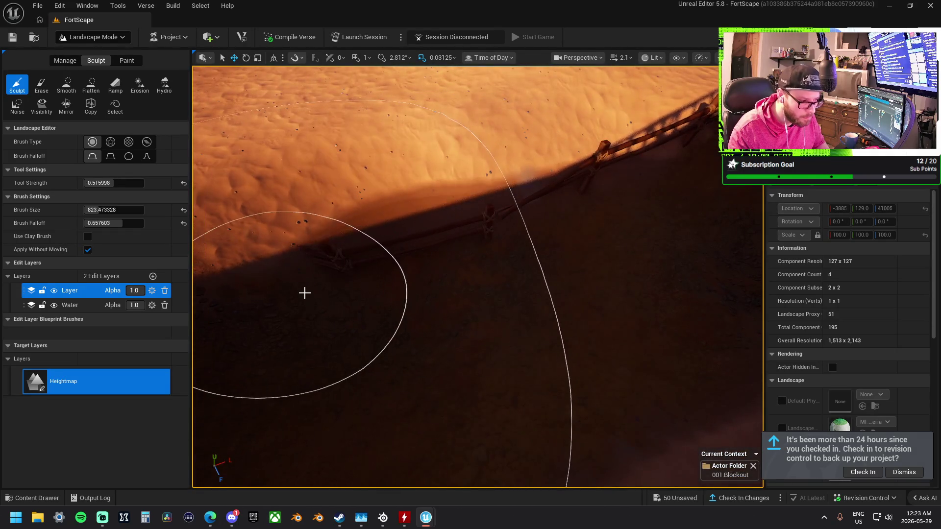
{"action": "scroll", "coordinate": [487, 271], "scroll_direction": "down", "scroll_amount": 5}
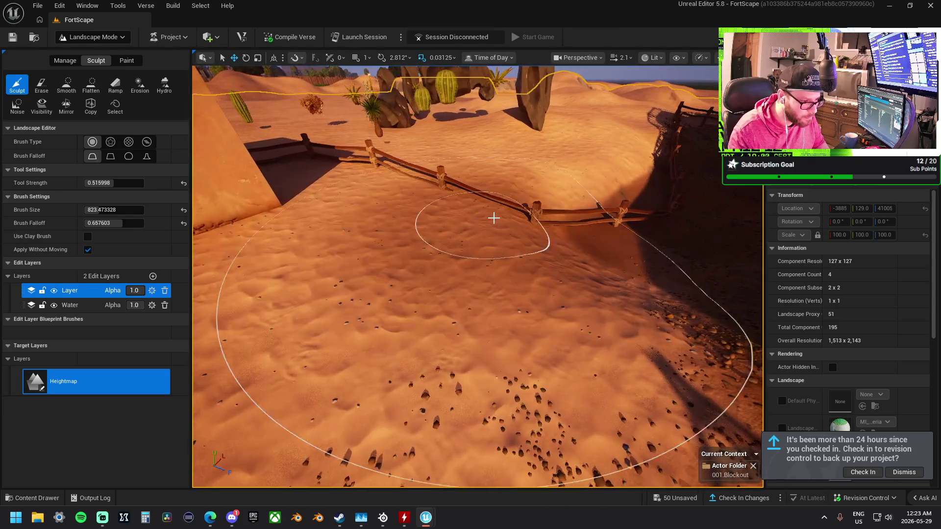
{"action": "mouse_move", "coordinate": [494, 218]}
{"action": "left_mouse_down"}
{"action": "mouse_move", "coordinate": [506, 243]}
{"action": "mouse_move", "coordinate": [454, 240]}
{"action": "mouse_move", "coordinate": [554, 256]}
{"action": "mouse_move", "coordinate": [449, 224]}
{"action": "mouse_move", "coordinate": [642, 255]}
{"action": "mouse_move", "coordinate": [683, 236]}
{"action": "left_mouse_up"}
{"action": "left_click", "coordinate": [67, 83]}
Smooth the notched sand ridge flat along the fence.
{"action": "scroll", "coordinate": [684, 235], "scroll_direction": "down", "scroll_amount": 3}
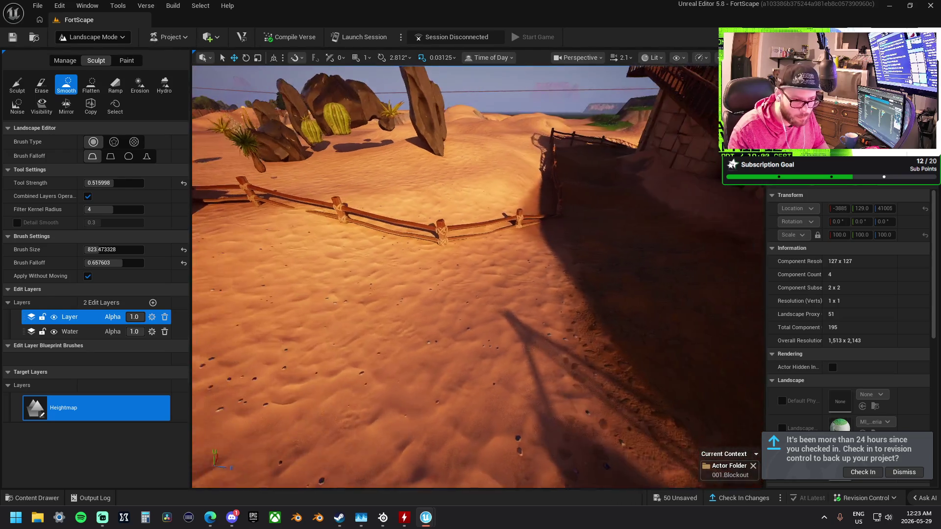
{"action": "scroll", "coordinate": [587, 190], "scroll_direction": "down", "scroll_amount": 5}
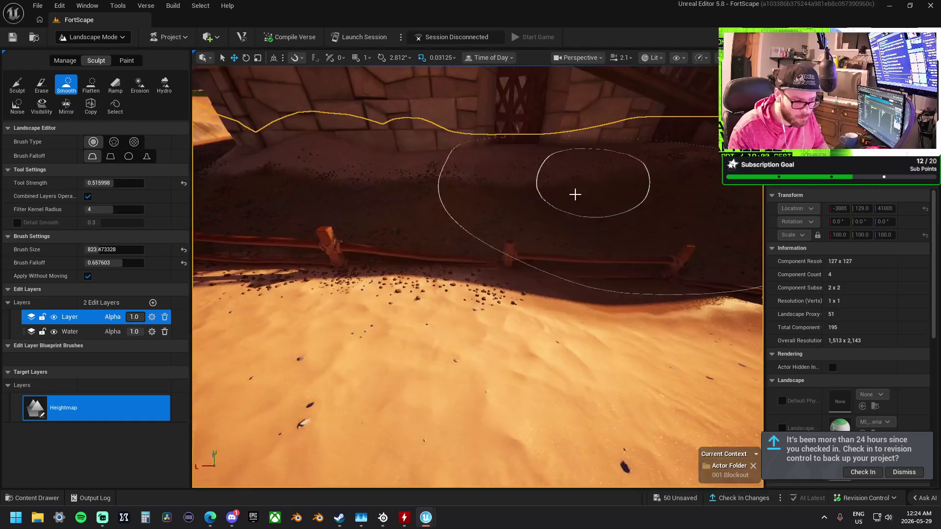
{"action": "scroll", "coordinate": [512, 225], "scroll_direction": "down", "scroll_amount": 5}
{"action": "scroll", "coordinate": [498, 157], "scroll_direction": "up", "scroll_amount": 5}
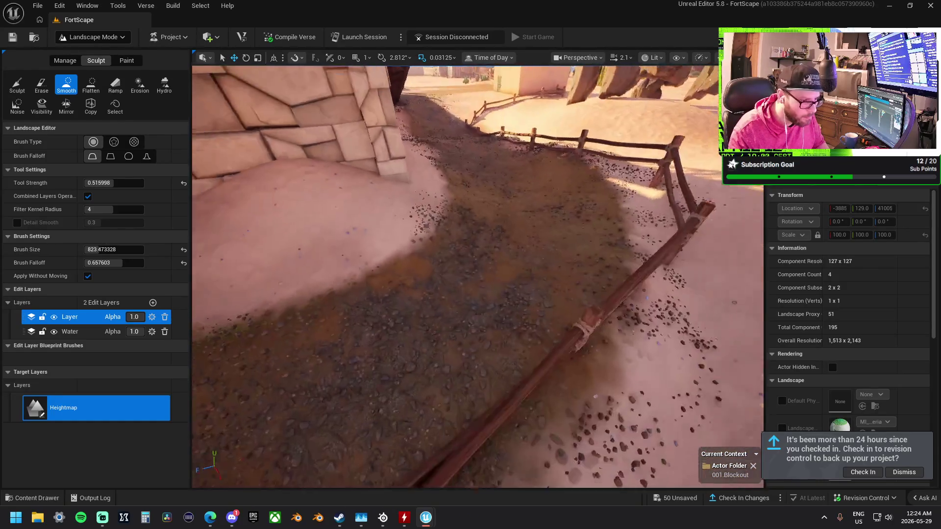
{"action": "scroll", "coordinate": [501, 179], "scroll_direction": "down", "scroll_amount": 5}
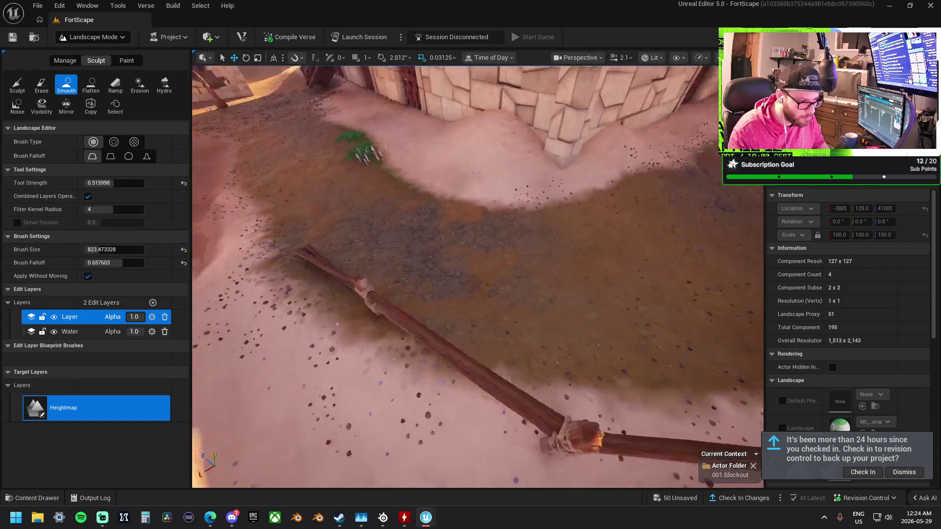
{"action": "scroll", "coordinate": [490, 245], "scroll_direction": "up", "scroll_amount": 5}
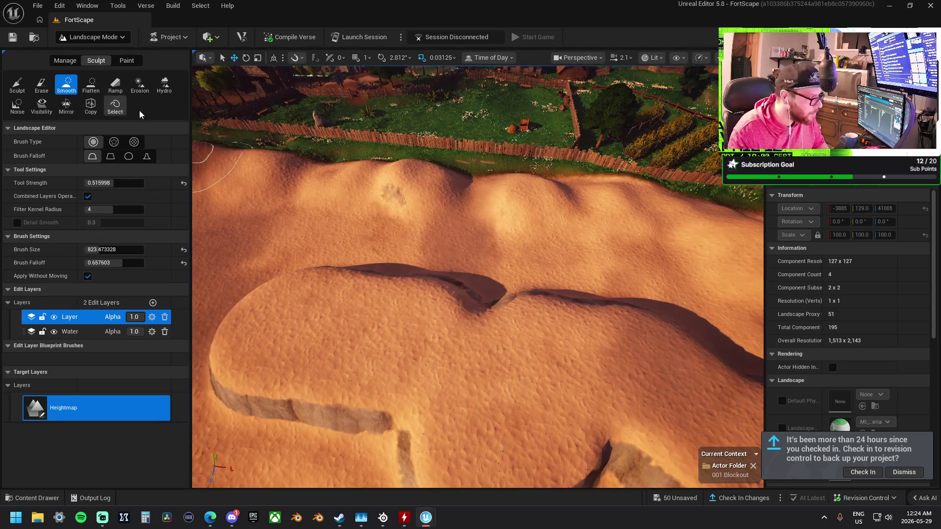
{"action": "mouse_move", "coordinate": [384, 271]}
{"action": "left_mouse_down"}
{"action": "mouse_move", "coordinate": [562, 309]}
{"action": "mouse_move", "coordinate": [583, 290]}
{"action": "left_mouse_up"}
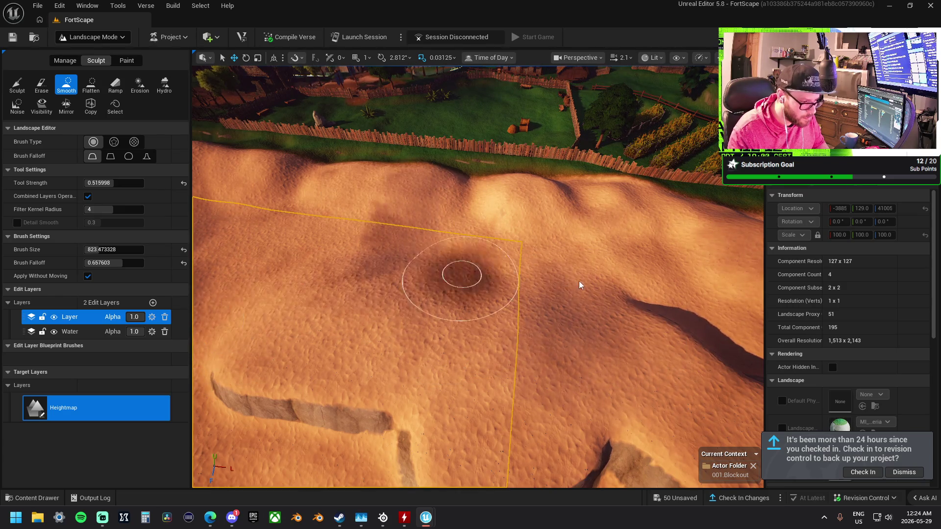
Smooth out the dune's pit and remaining ridges into soft mounds by the fence.
{"action": "scroll", "coordinate": [652, 314], "scroll_direction": "down", "scroll_amount": 3}
{"action": "key", "text": "d"}
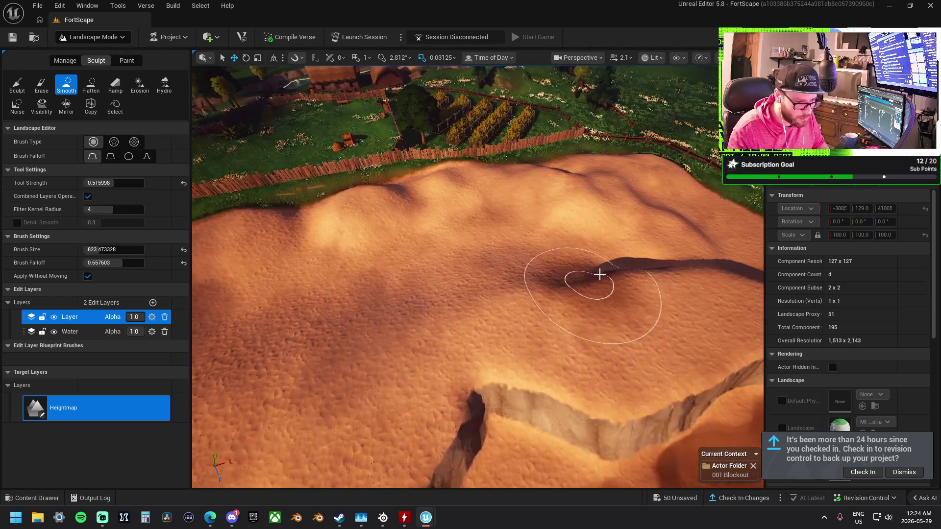
{"action": "mouse_move", "coordinate": [562, 239]}
{"action": "left_mouse_down"}
{"action": "mouse_move", "coordinate": [686, 230]}
{"action": "mouse_move", "coordinate": [484, 177]}
{"action": "mouse_move", "coordinate": [612, 165]}
{"action": "left_mouse_up"}
{"action": "left_click_drag", "start_coordinate": [471, 221], "coordinate": [573, 189]}
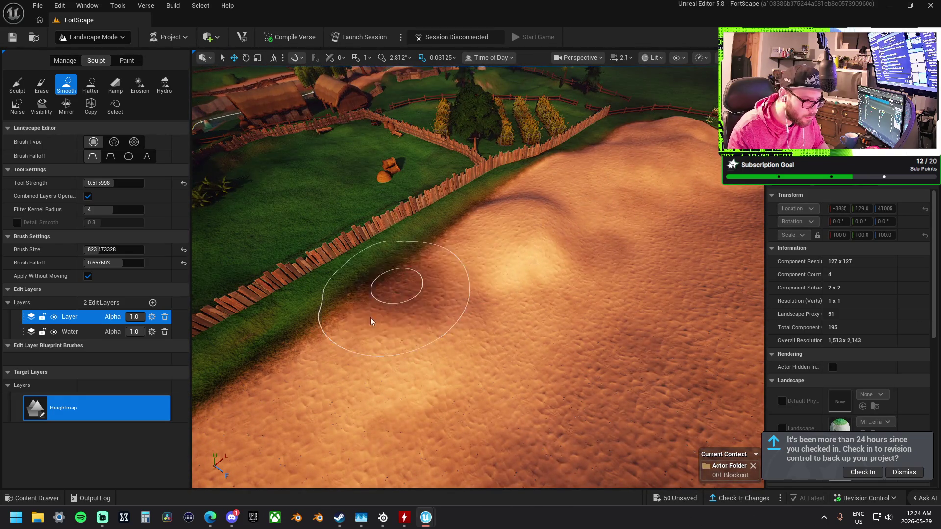
{"action": "mouse_move", "coordinate": [455, 260]}
{"action": "left_mouse_down"}
{"action": "mouse_move", "coordinate": [421, 294]}
{"action": "mouse_move", "coordinate": [490, 269]}
{"action": "left_mouse_up"}
{"action": "left_click_drag", "start_coordinate": [288, 239], "coordinate": [509, 233]}
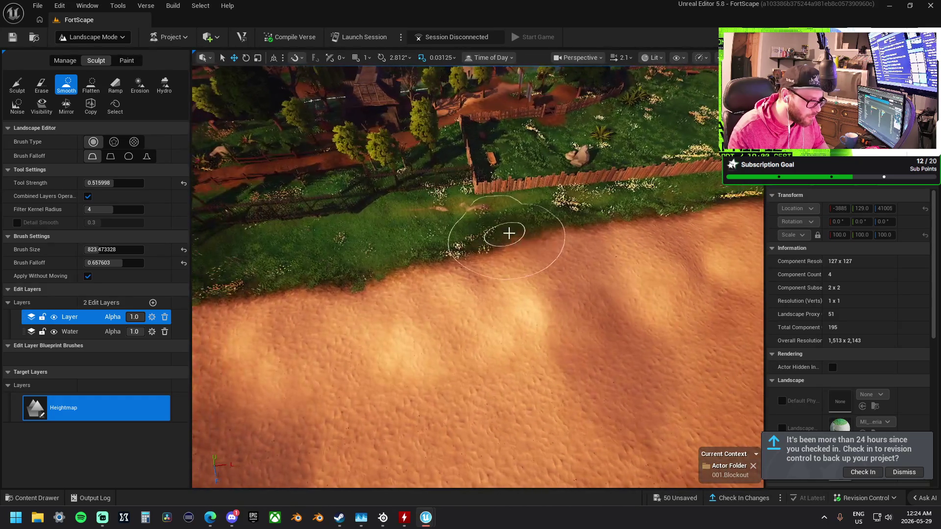
Flatten the sand-grass border strip along the fenced garden.
{"action": "left_click", "coordinate": [91, 86]}
{"action": "left_click_drag", "start_coordinate": [300, 255], "coordinate": [420, 210]}
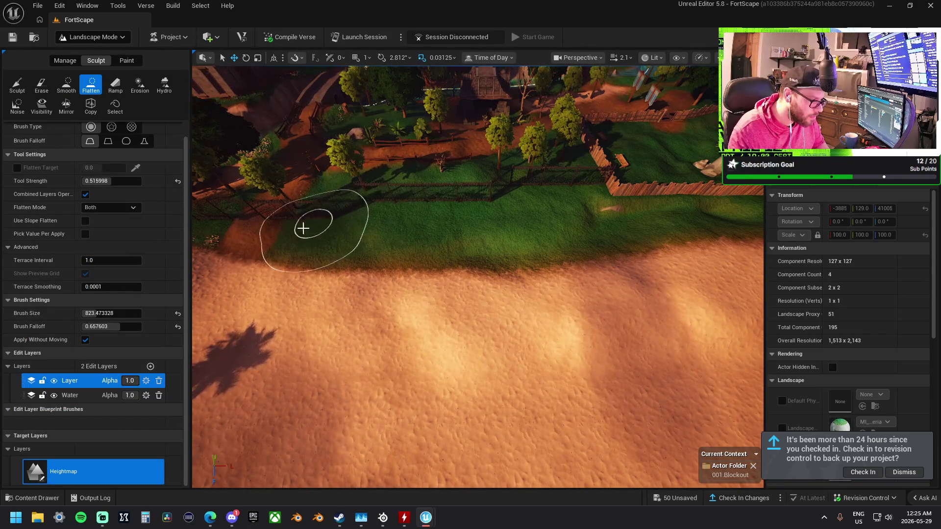
{"action": "left_click_drag", "start_coordinate": [288, 224], "coordinate": [361, 219]}
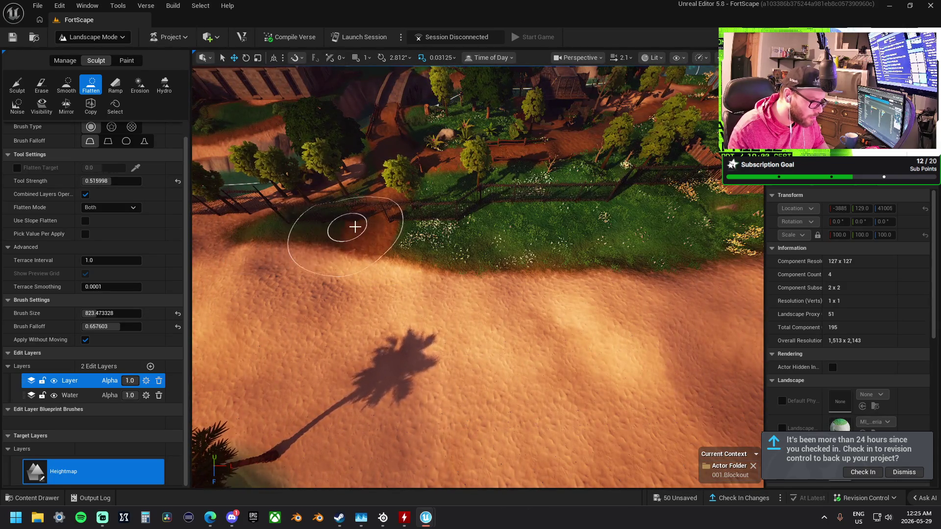
{"action": "left_click_drag", "start_coordinate": [728, 228], "coordinate": [622, 198]}
{"action": "mouse_move", "coordinate": [667, 227]}
{"action": "left_mouse_down"}
{"action": "mouse_move", "coordinate": [728, 235]}
{"action": "mouse_move", "coordinate": [609, 209]}
{"action": "mouse_move", "coordinate": [566, 221]}
{"action": "mouse_move", "coordinate": [691, 212]}
{"action": "mouse_move", "coordinate": [444, 224]}
{"action": "left_mouse_up"}
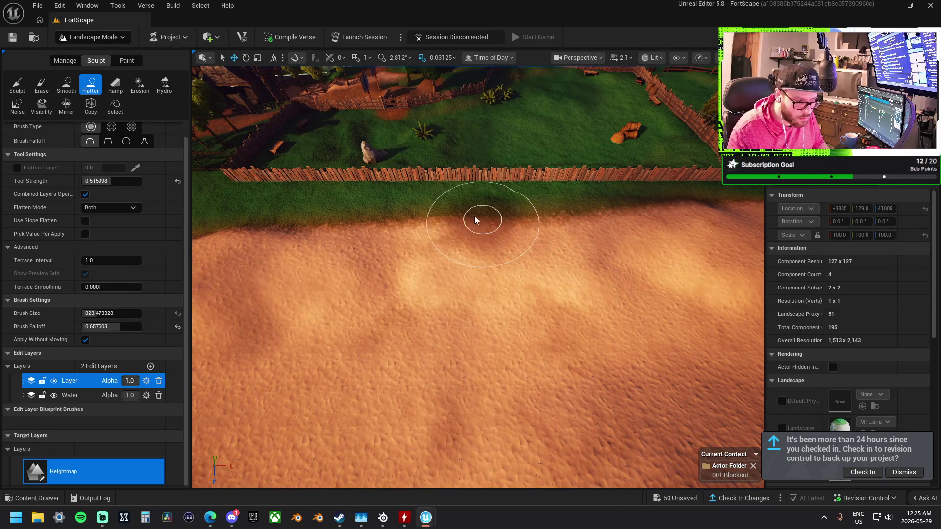
{"action": "mouse_move", "coordinate": [680, 220]}
{"action": "left_mouse_down"}
{"action": "mouse_move", "coordinate": [588, 215]}
{"action": "mouse_move", "coordinate": [645, 214]}
{"action": "mouse_move", "coordinate": [630, 204]}
{"action": "mouse_move", "coordinate": [543, 204]}
{"action": "left_mouse_up"}
{"action": "mouse_move", "coordinate": [663, 231]}
{"action": "left_mouse_down"}
{"action": "mouse_move", "coordinate": [637, 196]}
{"action": "mouse_move", "coordinate": [637, 176]}
{"action": "mouse_move", "coordinate": [637, 225]}
{"action": "mouse_move", "coordinate": [567, 236]}
{"action": "mouse_move", "coordinate": [567, 196]}
{"action": "mouse_move", "coordinate": [588, 201]}
{"action": "mouse_move", "coordinate": [597, 191]}
{"action": "mouse_move", "coordinate": [578, 257]}
{"action": "mouse_move", "coordinate": [579, 244]}
{"action": "mouse_move", "coordinate": [342, 253]}
{"action": "mouse_move", "coordinate": [413, 286]}
{"action": "mouse_move", "coordinate": [421, 263]}
{"action": "mouse_move", "coordinate": [367, 273]}
{"action": "left_mouse_up"}
{"action": "scroll", "coordinate": [637, 191], "scroll_direction": "up", "scroll_amount": 1}
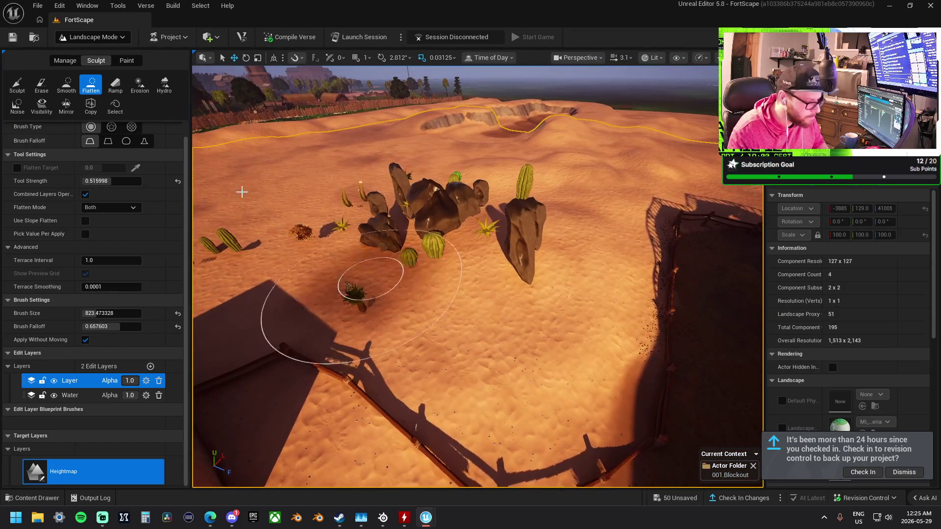
Raise a sand mound beside the rocks and cacti, then smooth it soft.
{"action": "left_click", "coordinate": [20, 87]}
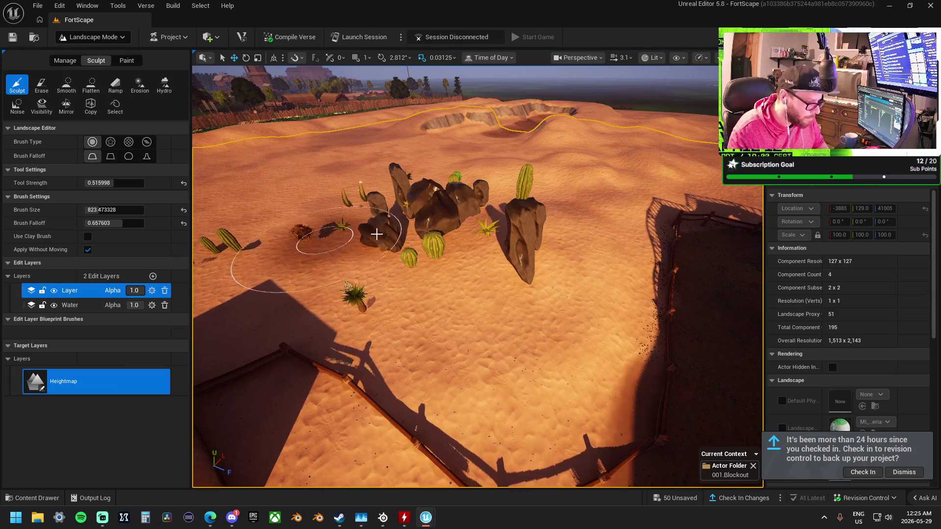
{"action": "left_click_drag", "start_coordinate": [526, 246], "coordinate": [493, 248]}
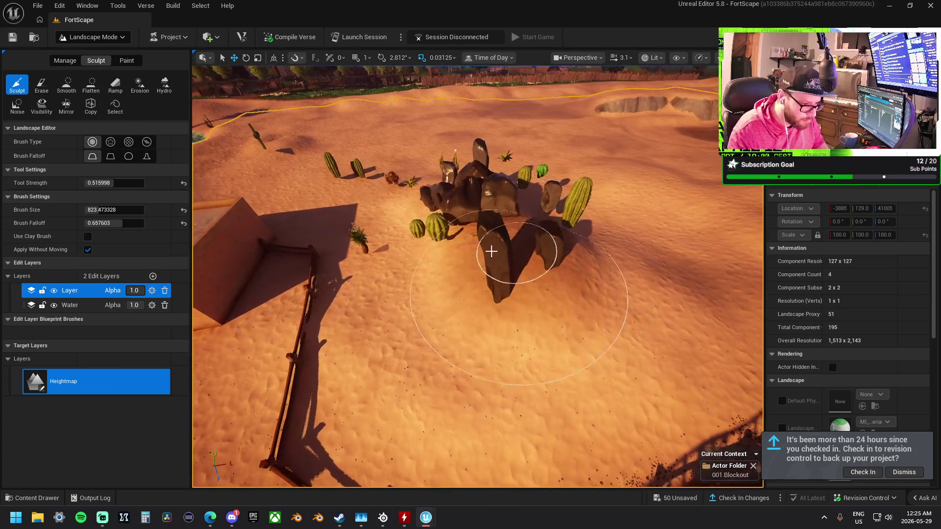
{"action": "mouse_move", "coordinate": [410, 278]}
{"action": "left_mouse_down"}
{"action": "mouse_move", "coordinate": [546, 343]}
{"action": "mouse_move", "coordinate": [600, 277]}
{"action": "left_mouse_up"}
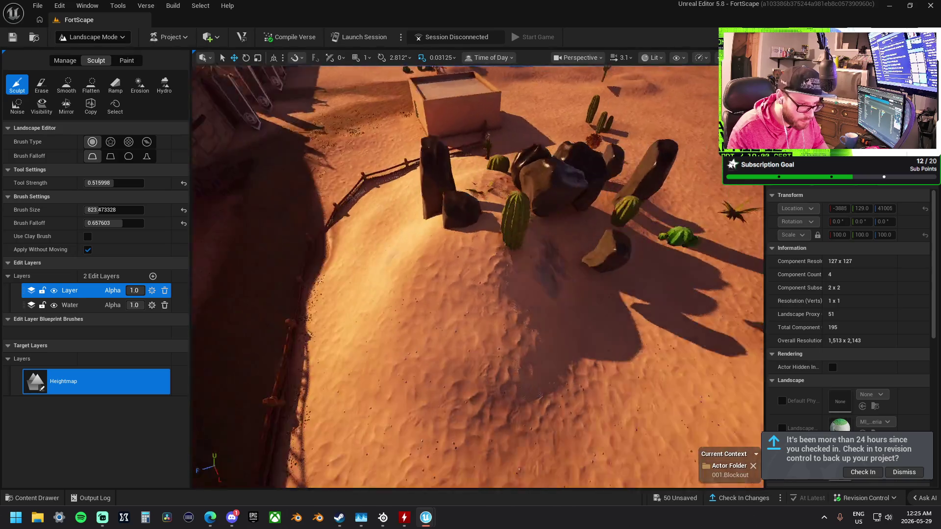
{"action": "left_click_drag", "start_coordinate": [504, 219], "coordinate": [504, 219]}
{"action": "mouse_move", "coordinate": [520, 301]}
{"action": "left_mouse_down"}
{"action": "mouse_move", "coordinate": [541, 259]}
{"action": "mouse_move", "coordinate": [584, 248]}
{"action": "left_mouse_up"}
{"action": "left_click_drag", "start_coordinate": [505, 294], "coordinate": [487, 294]}
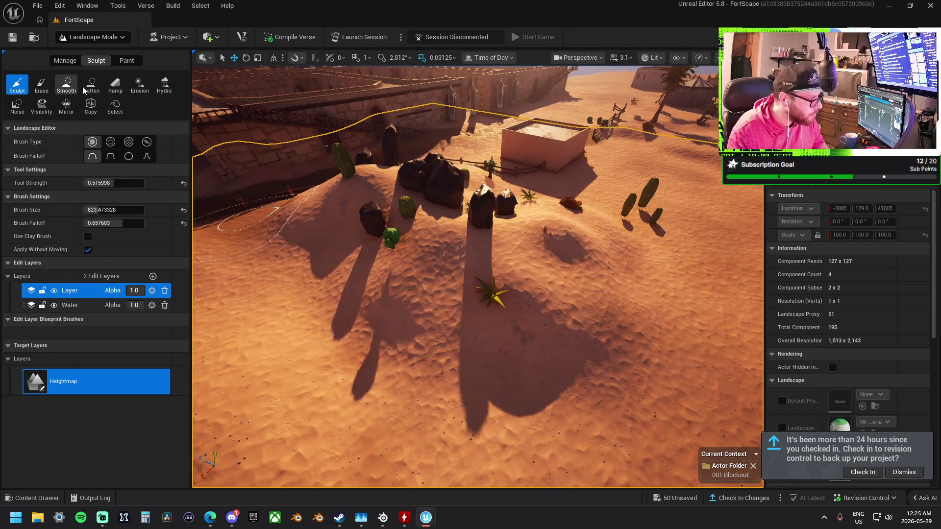
{"action": "left_click", "coordinate": [67, 84]}
{"action": "mouse_move", "coordinate": [564, 294]}
{"action": "left_mouse_down"}
{"action": "mouse_move", "coordinate": [571, 299]}
{"action": "mouse_move", "coordinate": [525, 269]}
{"action": "mouse_move", "coordinate": [588, 239]}
{"action": "mouse_move", "coordinate": [578, 231]}
{"action": "left_mouse_up"}
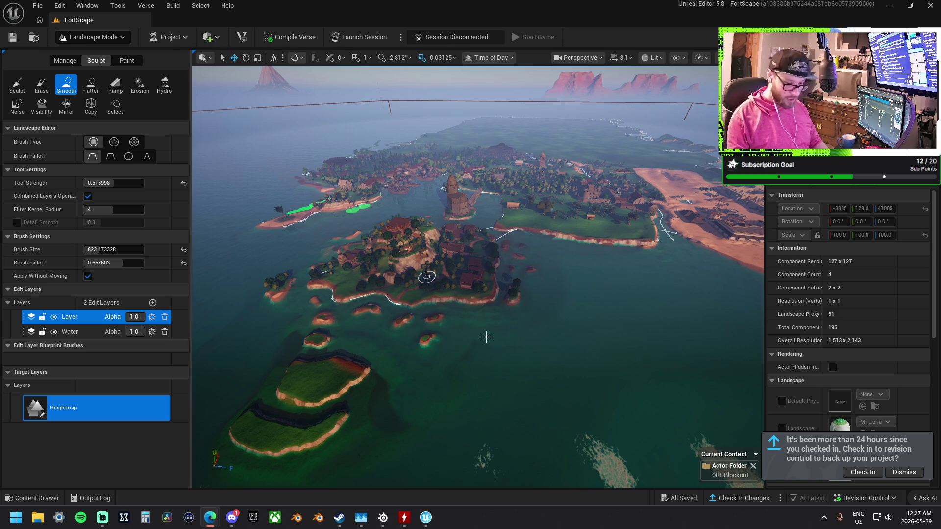
{"action": "scroll", "coordinate": [490, 334], "scroll_direction": "up", "scroll_amount": 2}
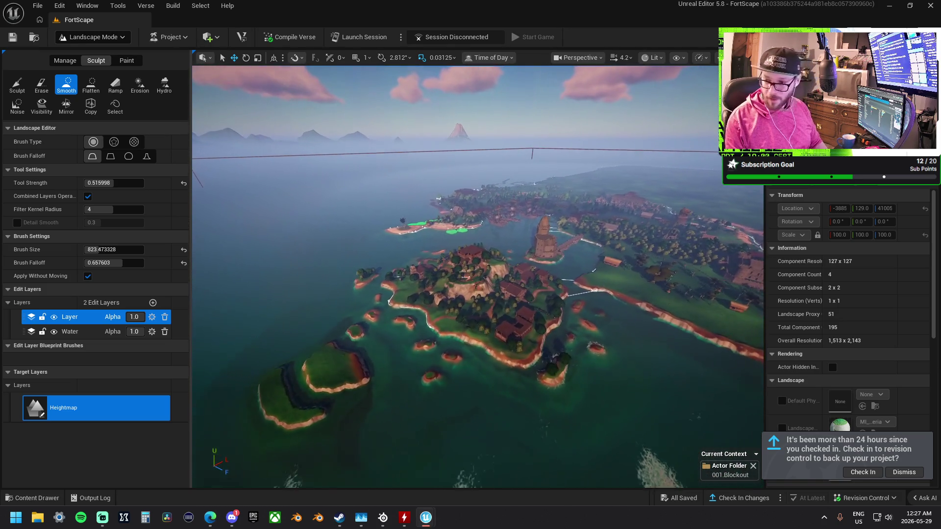
{"action": "scroll", "coordinate": [478, 276], "scroll_direction": "up", "scroll_amount": 4}
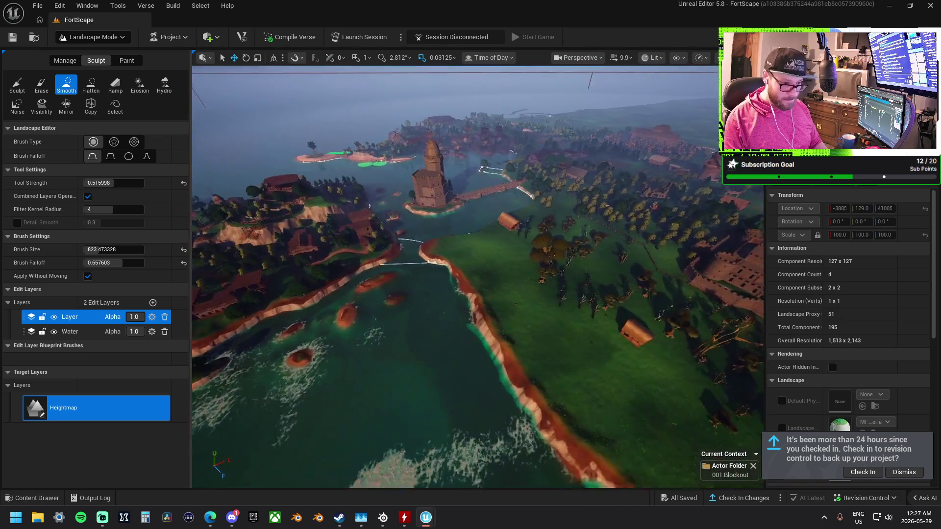
{"action": "key", "text": "w"}
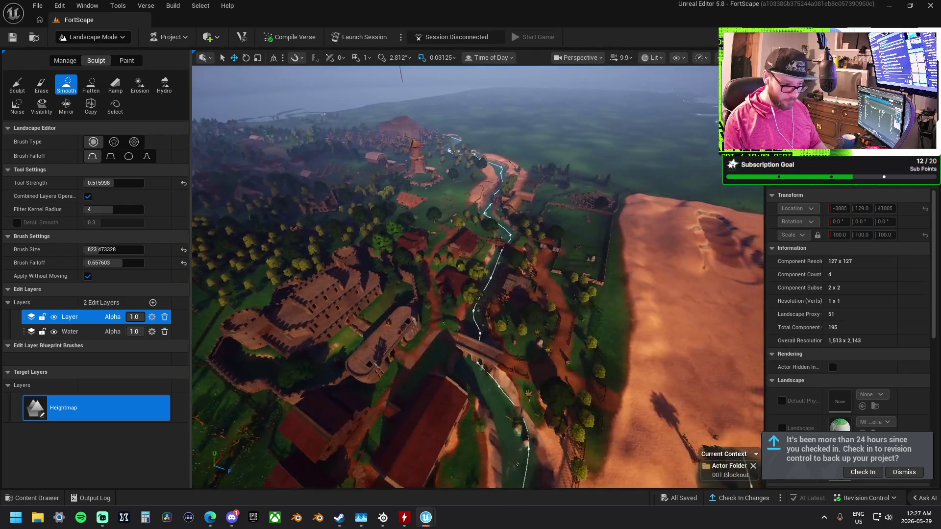
{"action": "key", "text": "s"}
{"action": "key", "text": "d"}
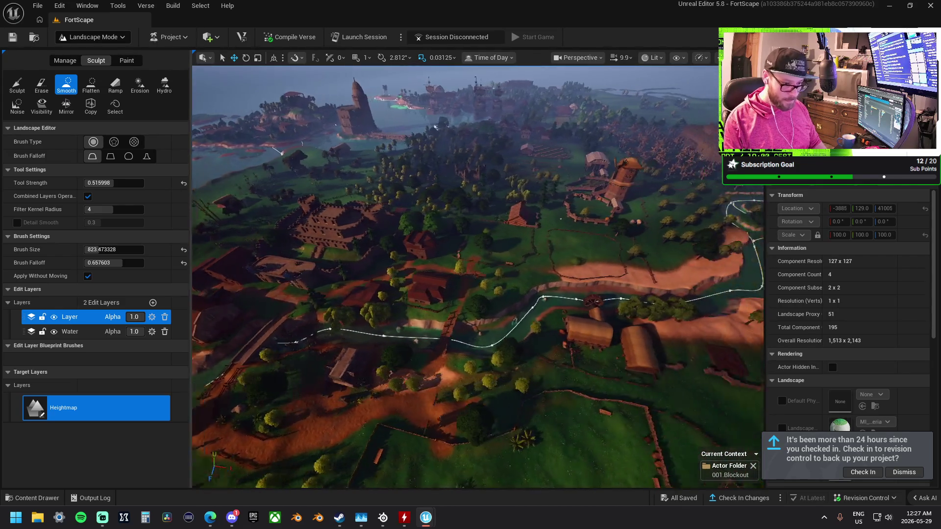
{"action": "key", "text": "w"}
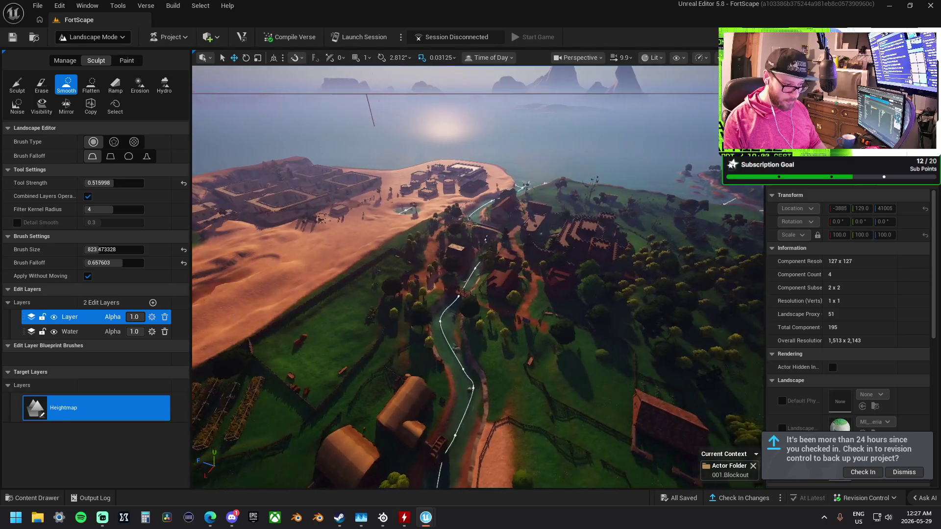
{"action": "key", "text": "s"}
{"action": "key", "text": "w"}
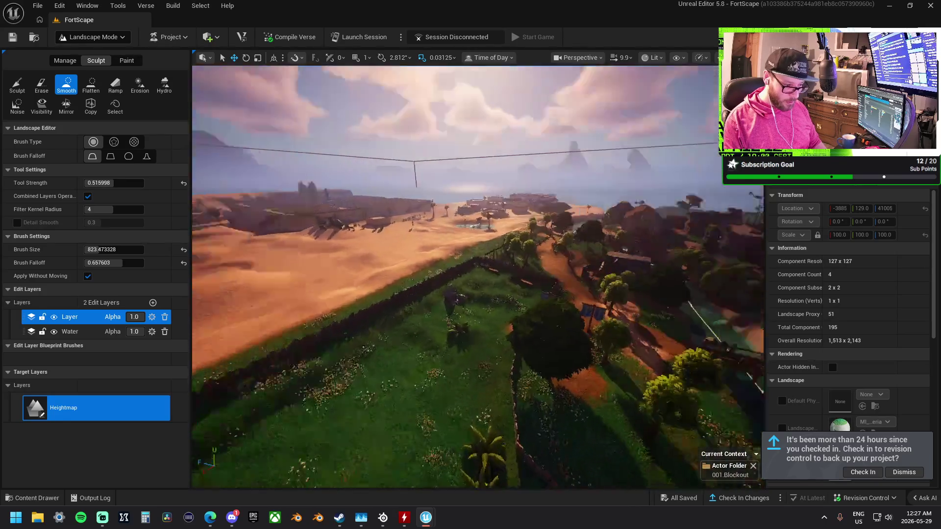
{"action": "key", "text": "w"}
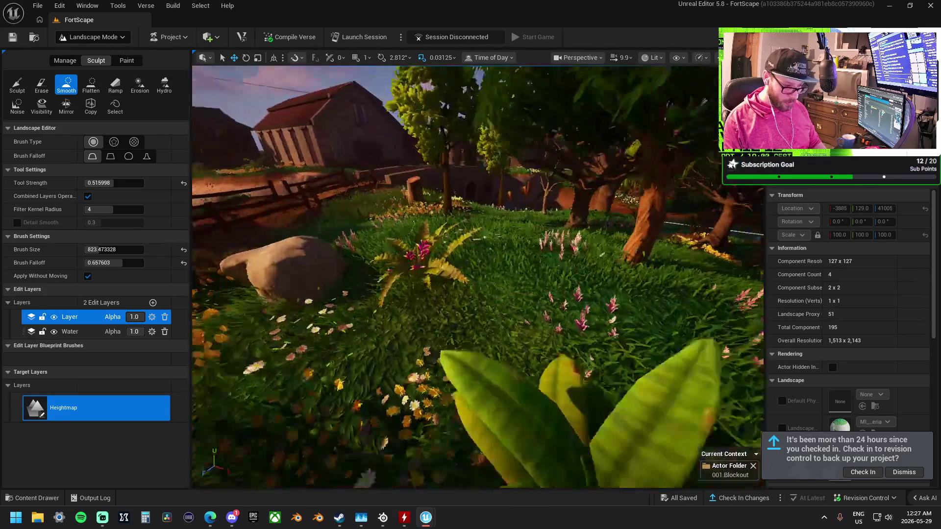
{"action": "key", "text": "s"}
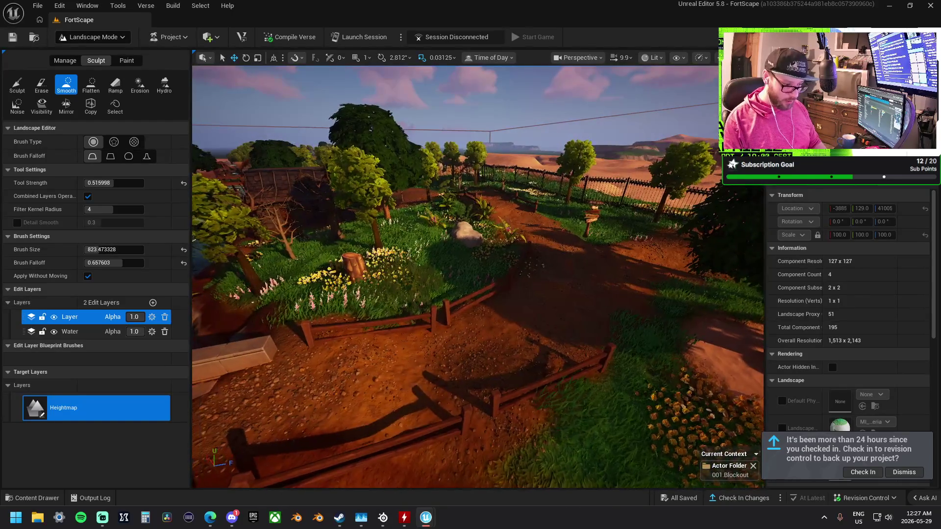
{"action": "key", "text": "w"}
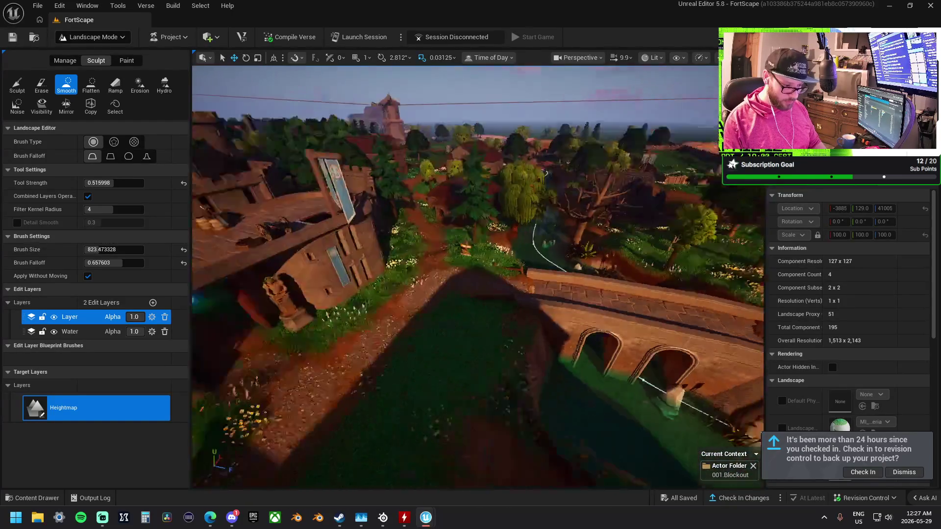
{"action": "key", "text": "s"}
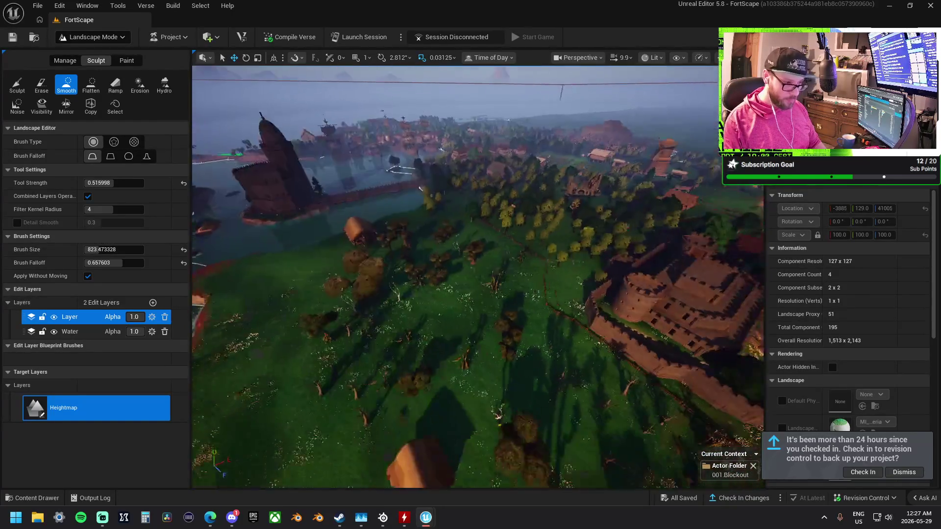
{"action": "key", "text": "s"}
{"action": "key", "text": "s"}
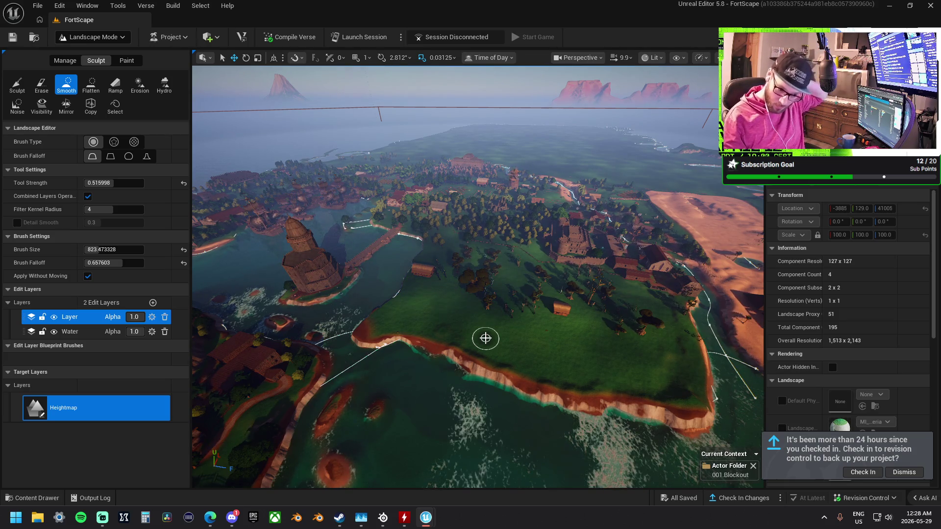
Close the revision-control notification and start the FortScape check-in of 725 changes.
{"action": "left_click", "coordinate": [891, 472]}
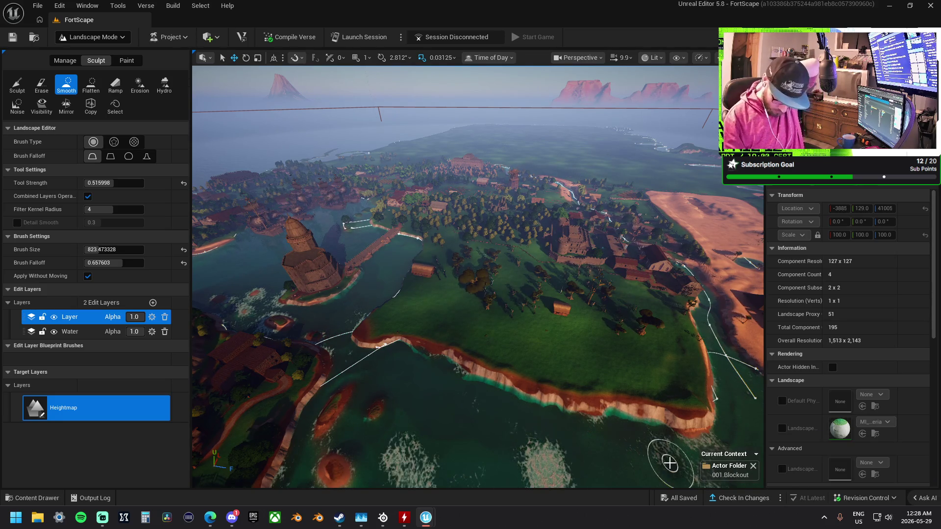
{"action": "left_click", "coordinate": [731, 498]}
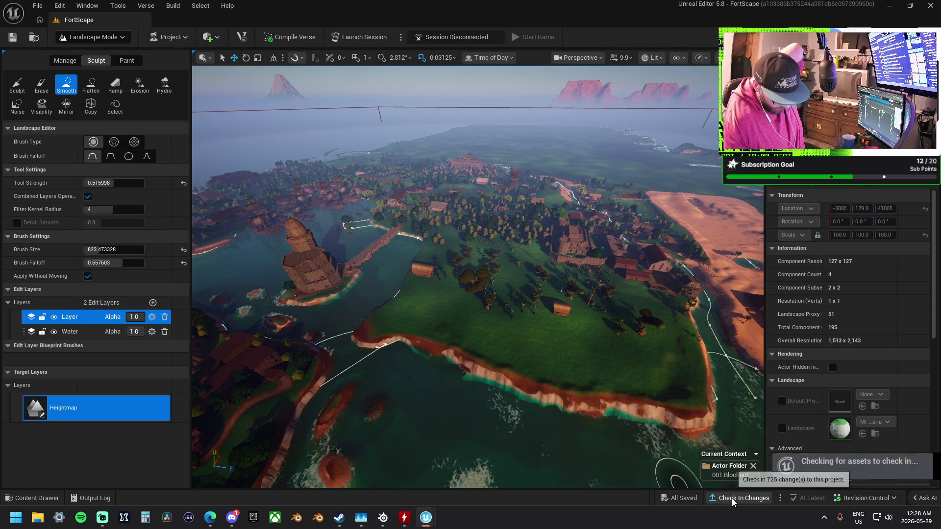
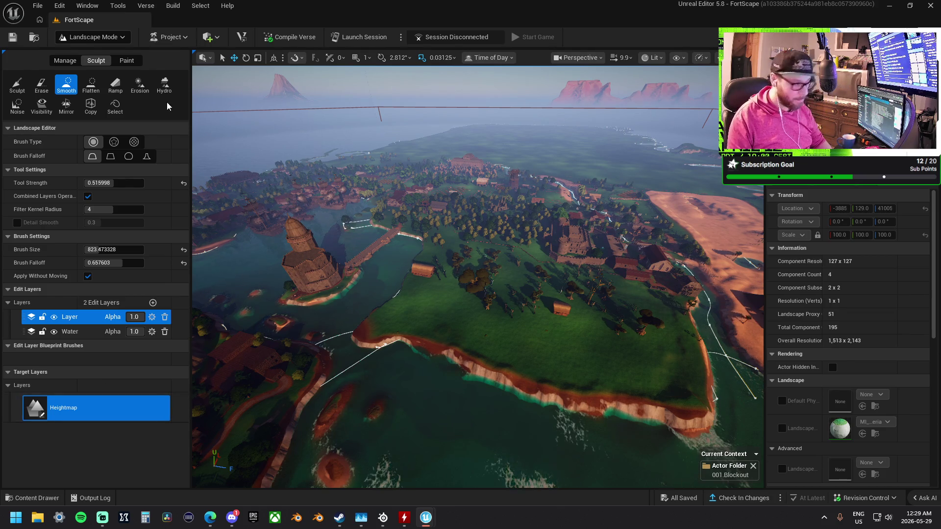
Look through the commands in the Verse menu.
{"action": "left_click", "coordinate": [146, 5]}
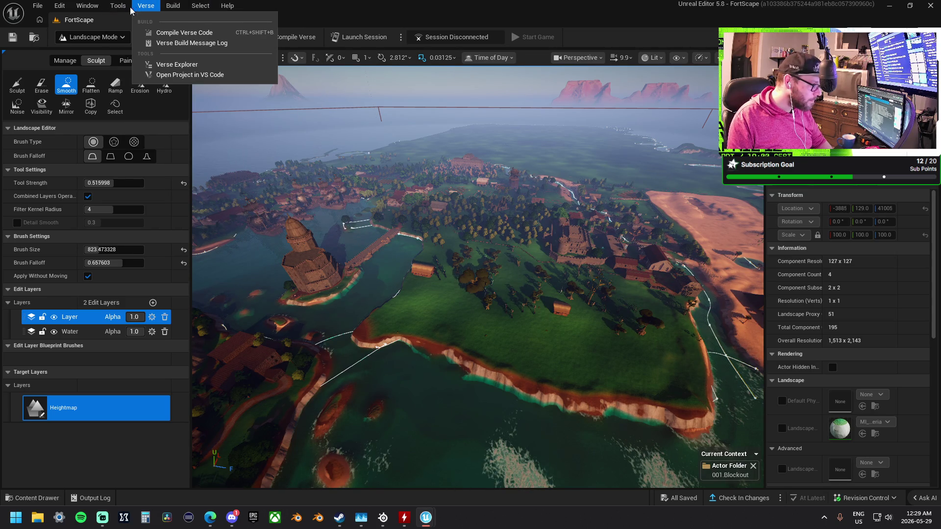
{"action": "mouse_move", "coordinate": [122, 8]}
{"action": "mouse_move", "coordinate": [81, 10]}
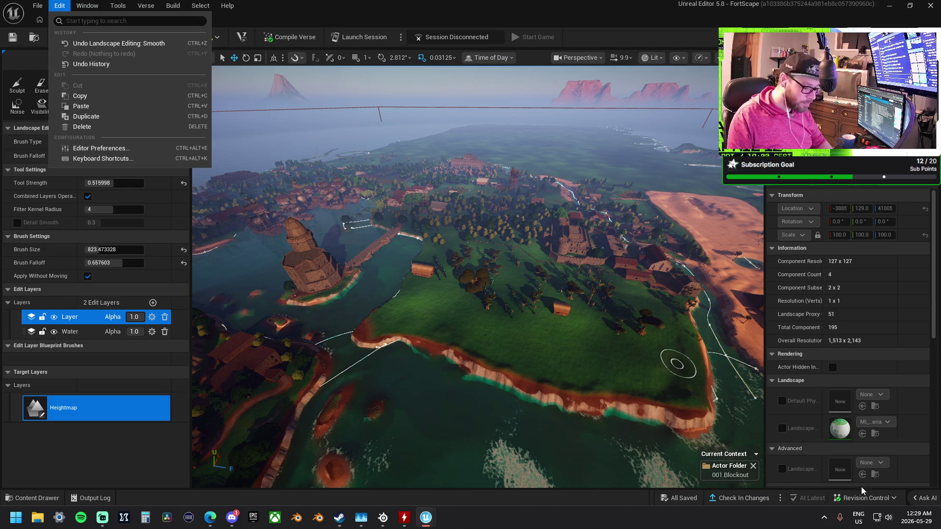
Check in the island's pending edits as a new revision.
{"action": "left_click", "coordinate": [742, 499]}
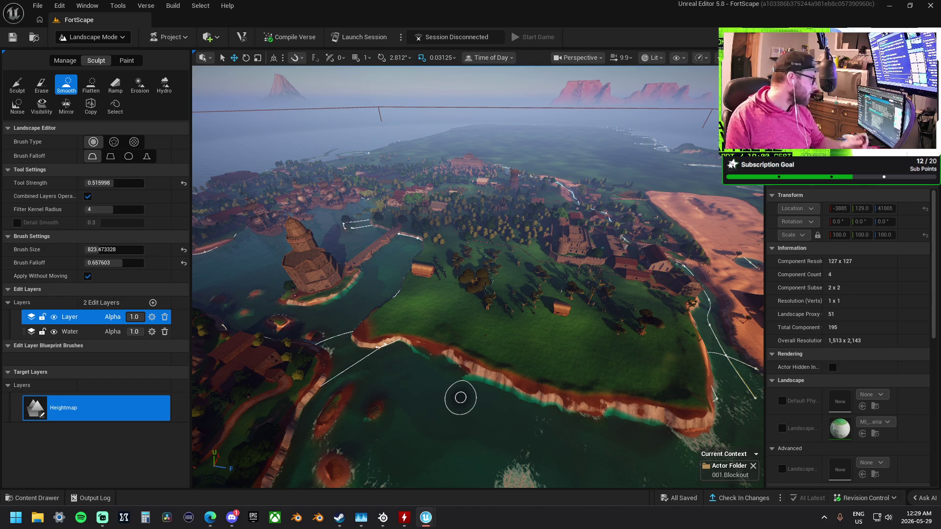
{"action": "key", "text": "alt+Tab"}
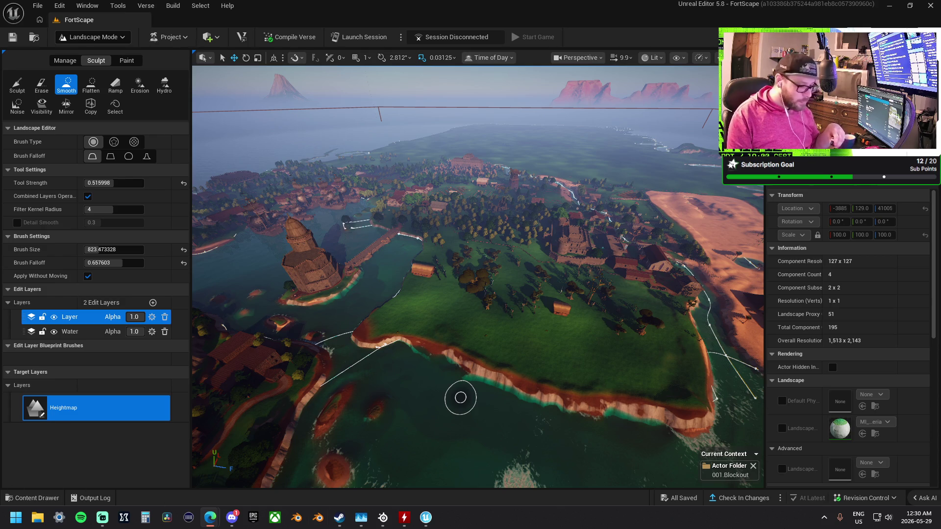
{"action": "left_click", "coordinate": [737, 504]}
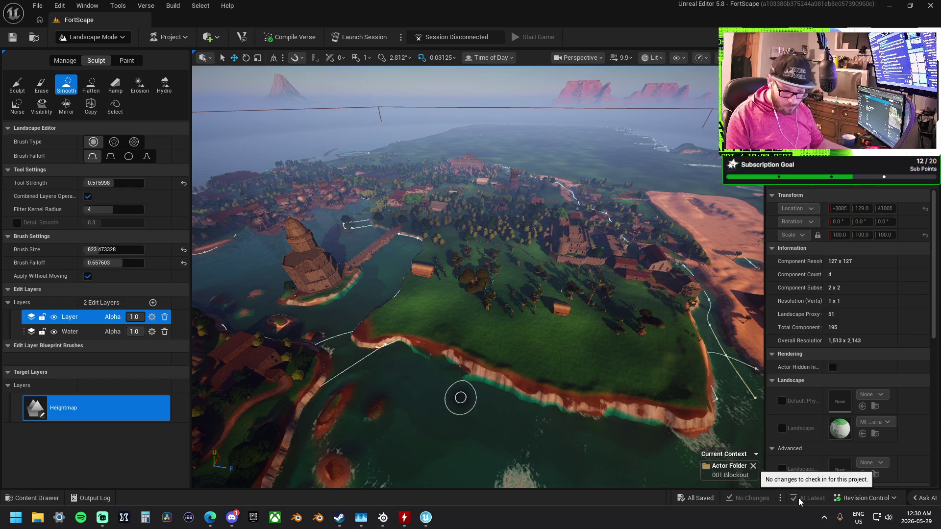
Review the Revision Control and file actions menus, closing both without reverting anything.
{"action": "left_click", "coordinate": [879, 500]}
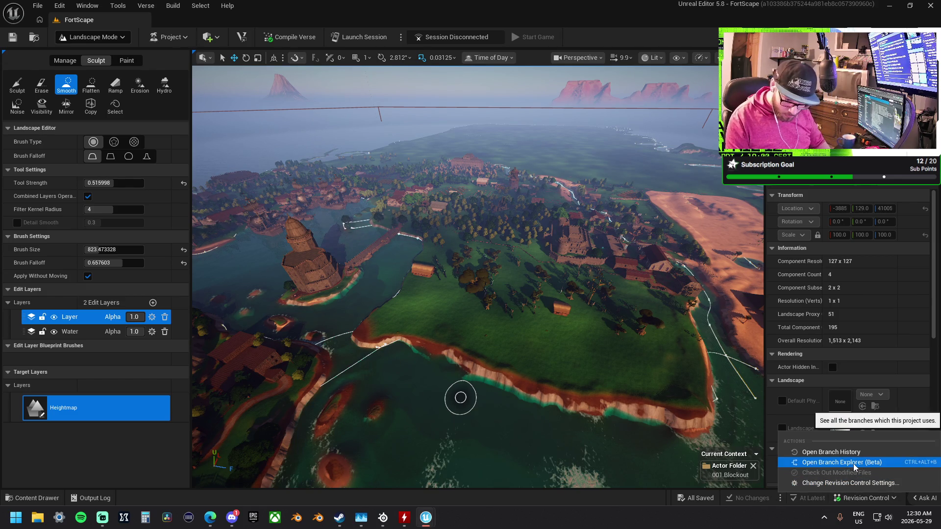
{"action": "left_click", "coordinate": [734, 511]}
{"action": "left_click", "coordinate": [780, 498]}
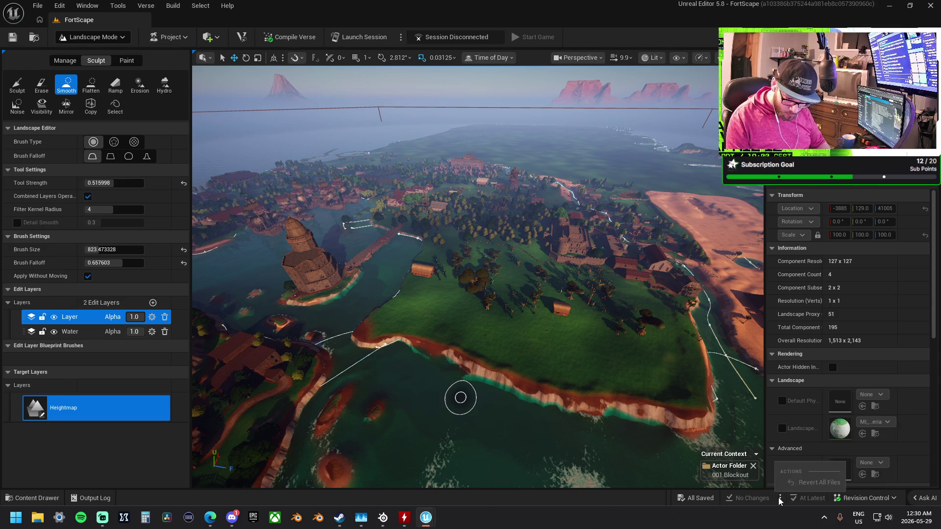
{"action": "left_click", "coordinate": [786, 517]}
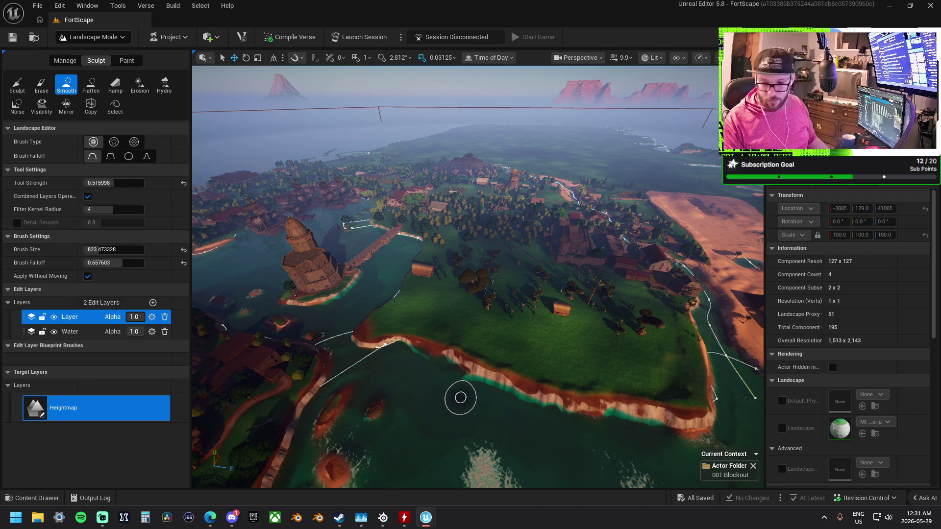
Switch to Selection Mode, fly over the river canyon, and select the landscape beneath the meadow.
{"action": "key", "text": "shift+1"}
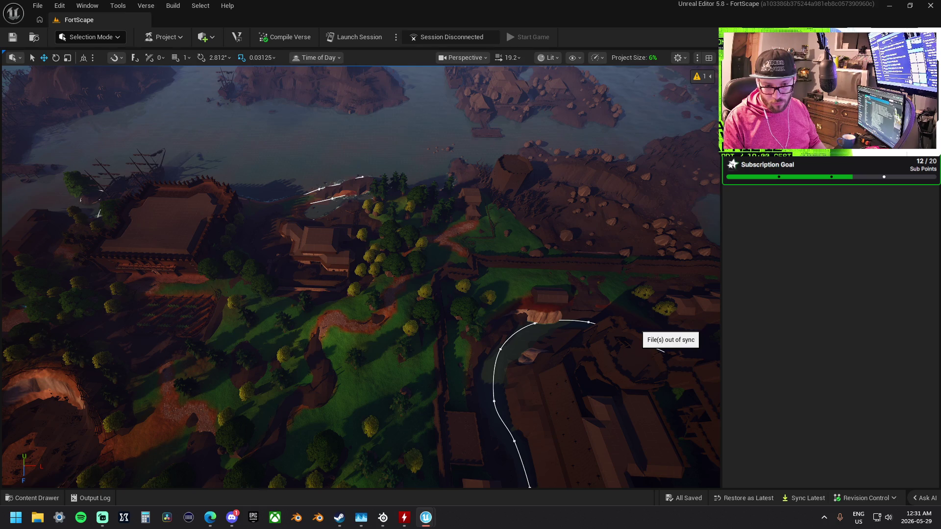
{"action": "mouse_move", "coordinate": [484, 284]}
{"action": "left_mouse_down"}
{"action": "mouse_move", "coordinate": [455, 279]}
{"action": "mouse_move", "coordinate": [465, 294]}
{"action": "mouse_move", "coordinate": [475, 289]}
{"action": "mouse_move", "coordinate": [460, 275]}
{"action": "mouse_move", "coordinate": [470, 280]}
{"action": "mouse_move", "coordinate": [453, 289]}
{"action": "mouse_move", "coordinate": [472, 280]}
{"action": "left_mouse_up"}
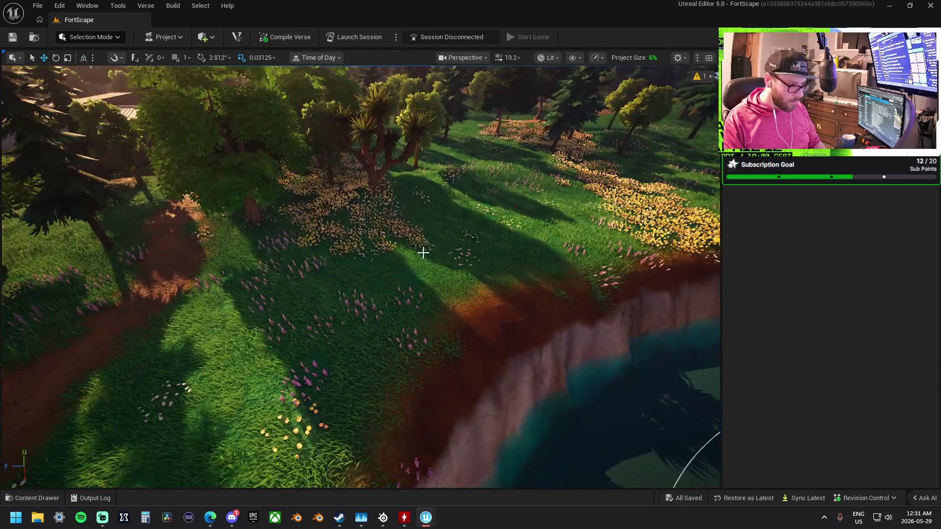
{"action": "left_click", "coordinate": [421, 251]}
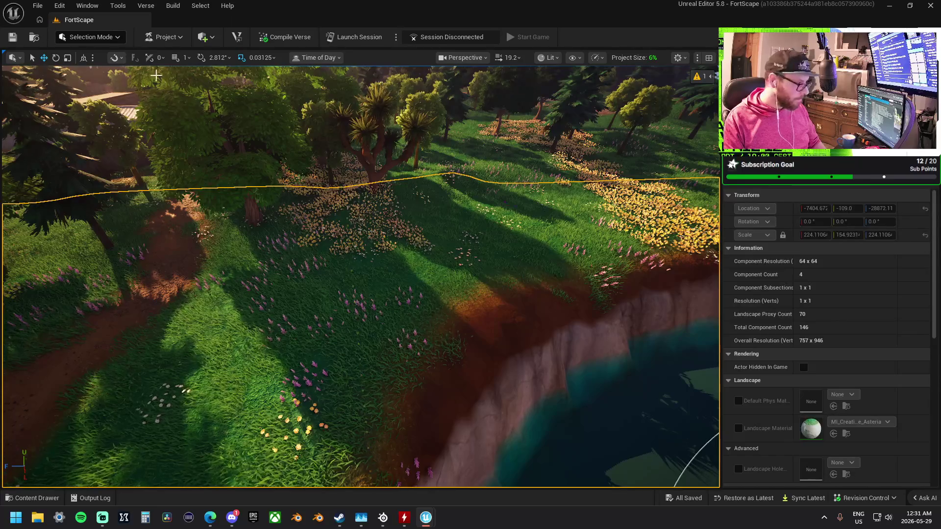
{"action": "left_click", "coordinate": [101, 40]}
{"action": "left_click", "coordinate": [101, 66]}
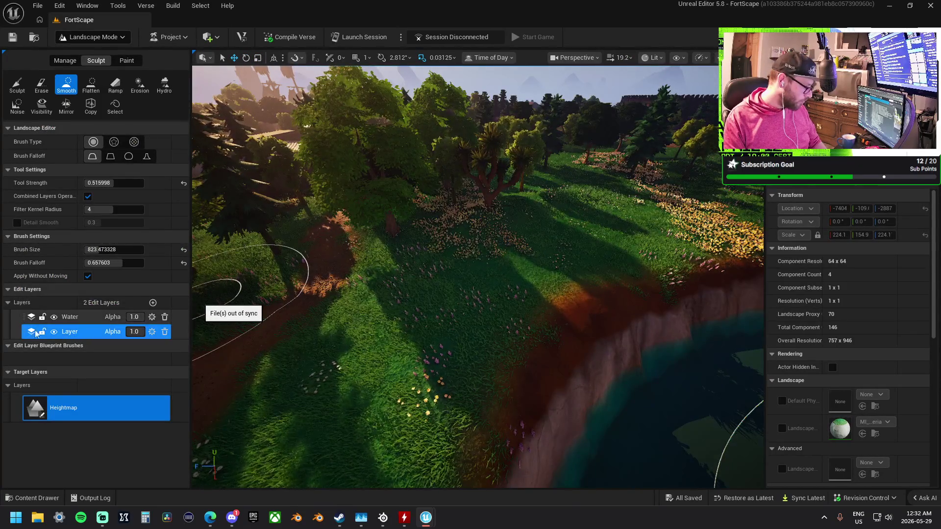
{"action": "left_click", "coordinate": [86, 318]}
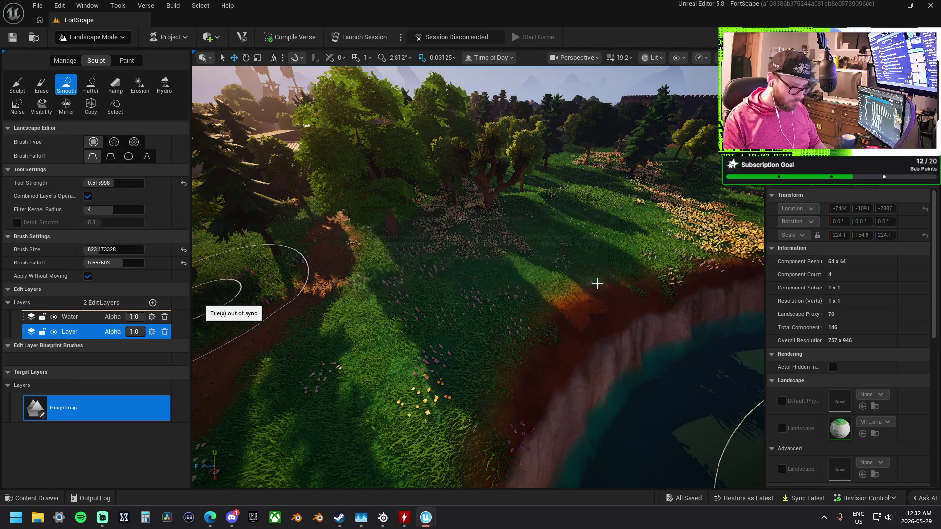
{"action": "scroll", "coordinate": [571, 255], "scroll_direction": "up", "scroll_amount": 5}
{"action": "scroll", "coordinate": [313, 260], "scroll_direction": "down", "scroll_amount": 10}
{"action": "key", "text": "w"}
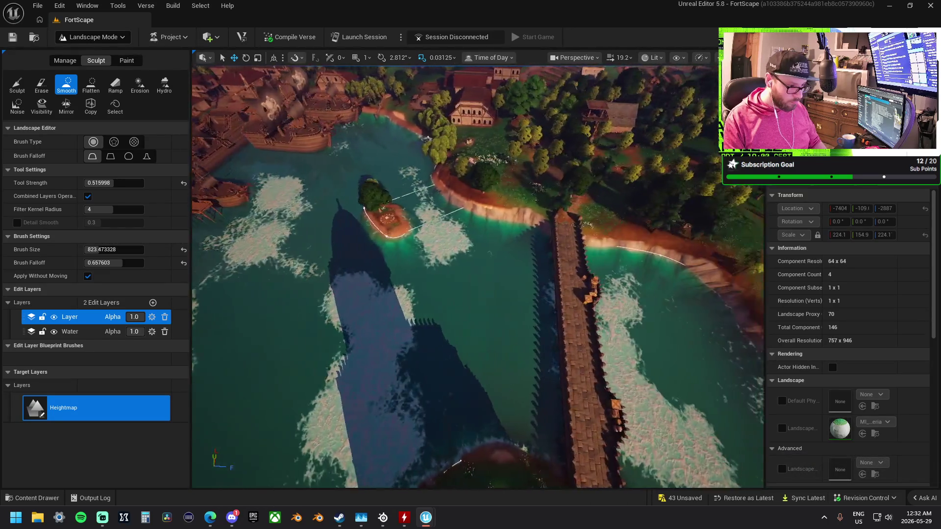
{"action": "key", "text": "w"}
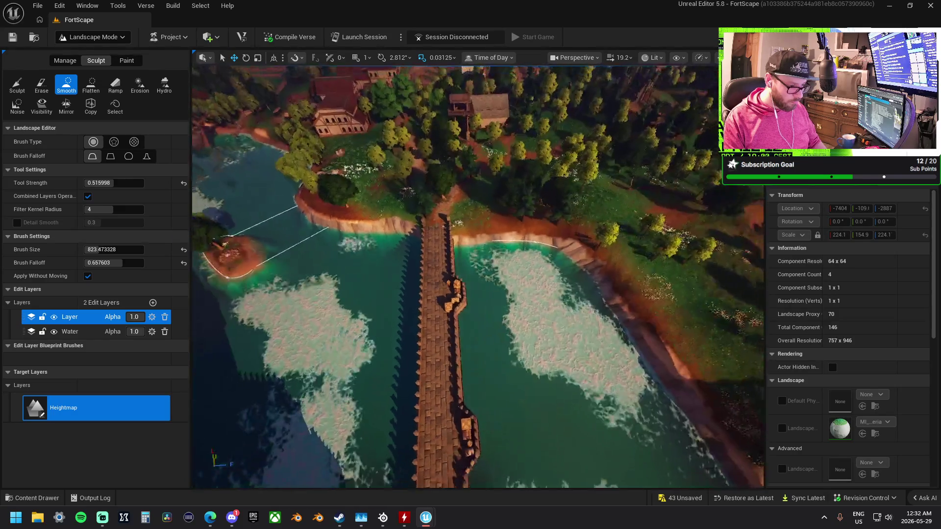
{"action": "key", "text": "w"}
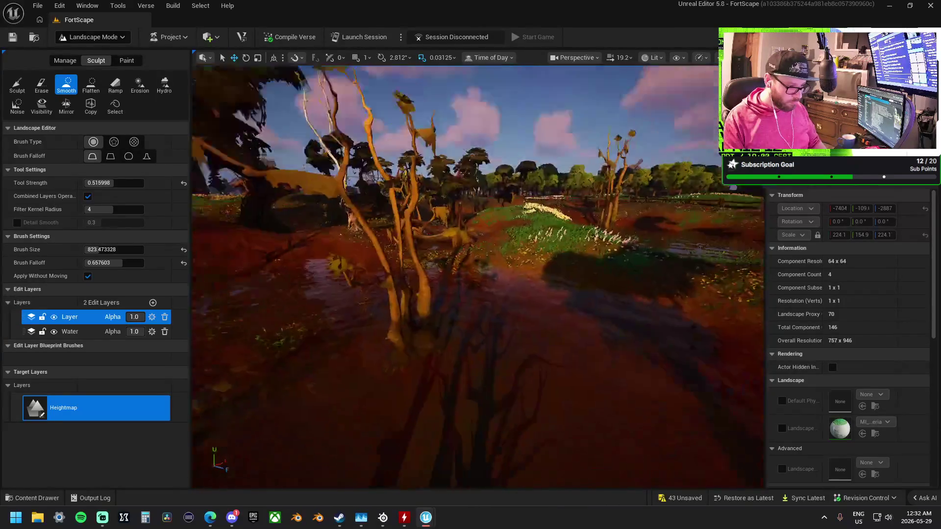
{"action": "key", "text": "w"}
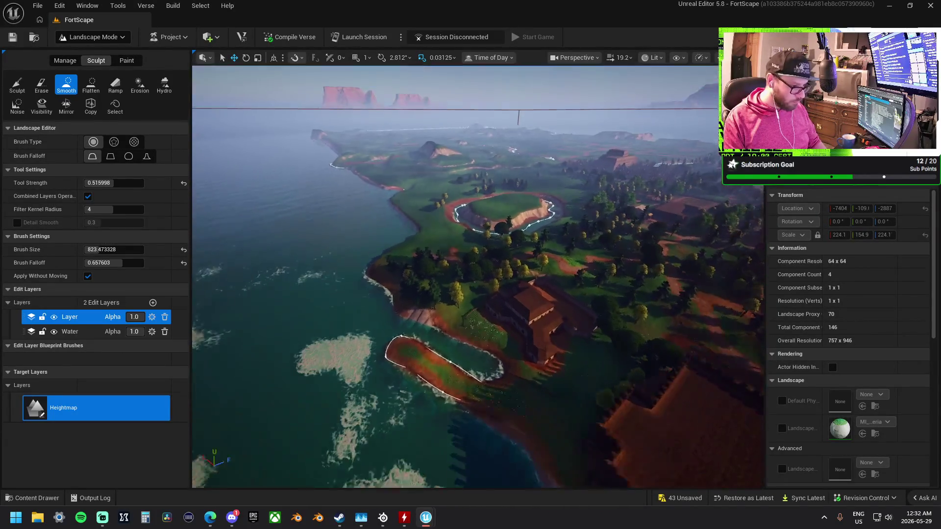
{"action": "key", "text": "w"}
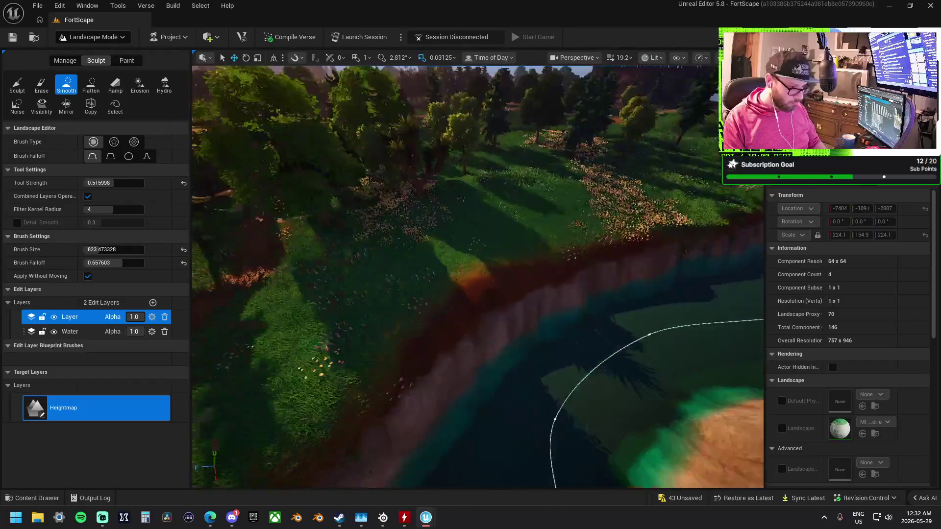
{"action": "key", "text": "ctrl+shift+f"}
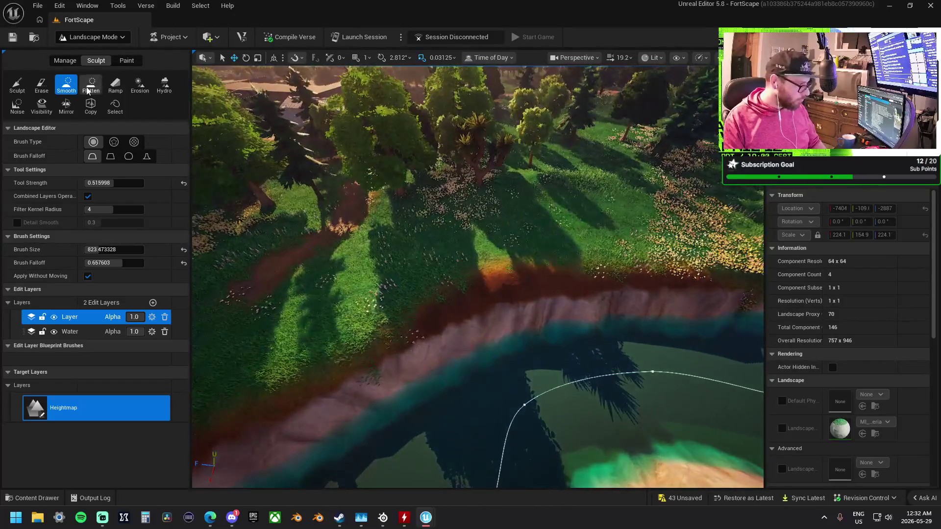
{"action": "mouse_move", "coordinate": [562, 239]}
{"action": "left_mouse_down"}
{"action": "mouse_move", "coordinate": [496, 269]}
{"action": "mouse_move", "coordinate": [542, 258]}
{"action": "mouse_move", "coordinate": [683, 257]}
{"action": "mouse_move", "coordinate": [592, 254]}
{"action": "left_mouse_up"}
{"action": "key", "text": "w"}
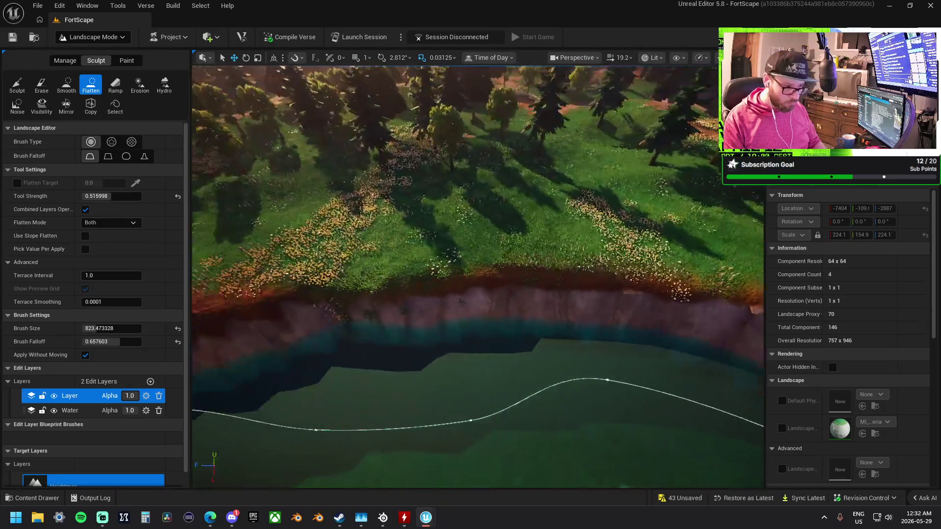
{"action": "key", "text": "s"}
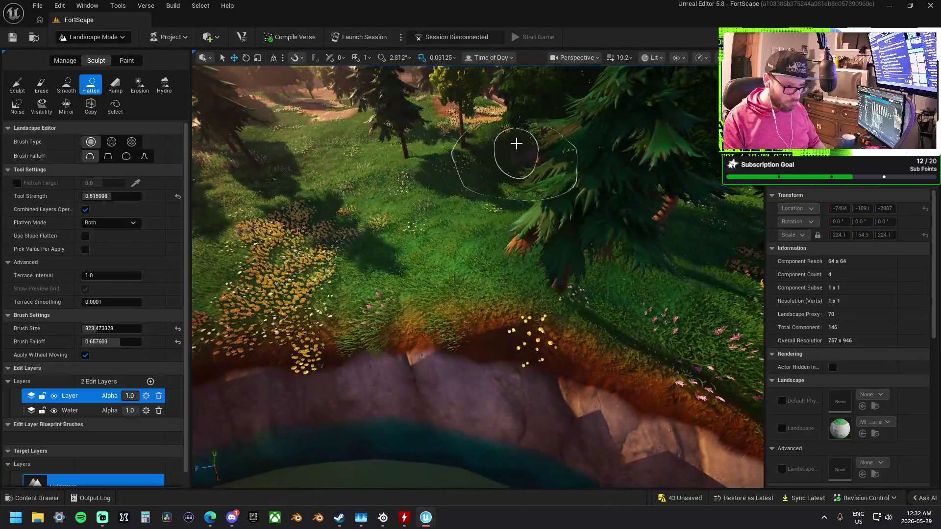
{"action": "mouse_move", "coordinate": [516, 143]}
{"action": "left_mouse_down"}
{"action": "mouse_move", "coordinate": [505, 134]}
{"action": "mouse_move", "coordinate": [453, 159]}
{"action": "mouse_move", "coordinate": [536, 204]}
{"action": "mouse_move", "coordinate": [536, 241]}
{"action": "left_mouse_up"}
{"action": "key", "text": "s"}
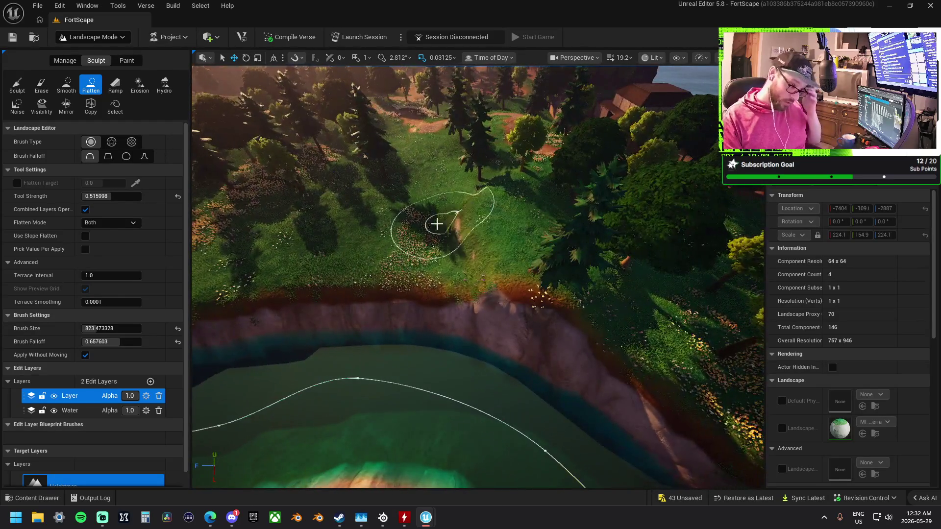
{"action": "mouse_move", "coordinate": [435, 220]}
{"action": "left_mouse_down"}
{"action": "mouse_move", "coordinate": [430, 235]}
{"action": "mouse_move", "coordinate": [514, 273]}
{"action": "mouse_move", "coordinate": [521, 258]}
{"action": "left_mouse_up"}
{"action": "key", "text": "w"}
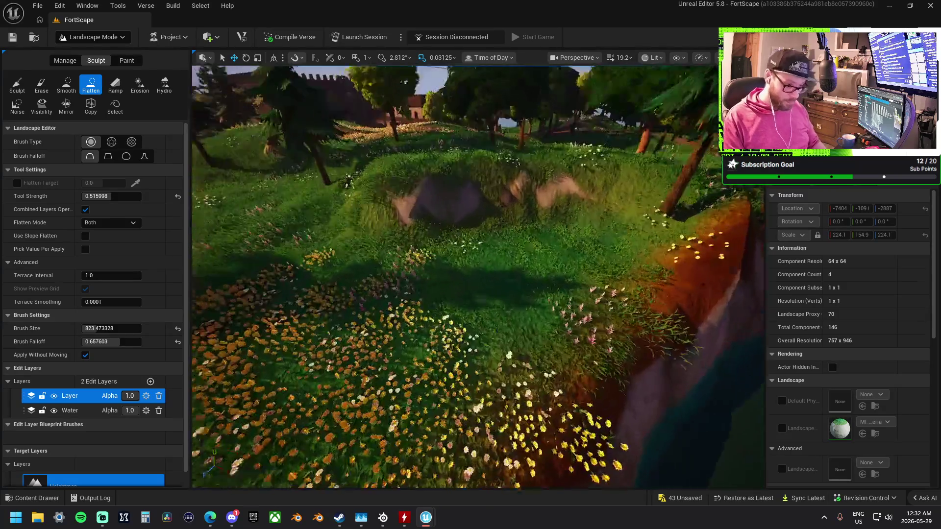
{"action": "key", "text": "s"}
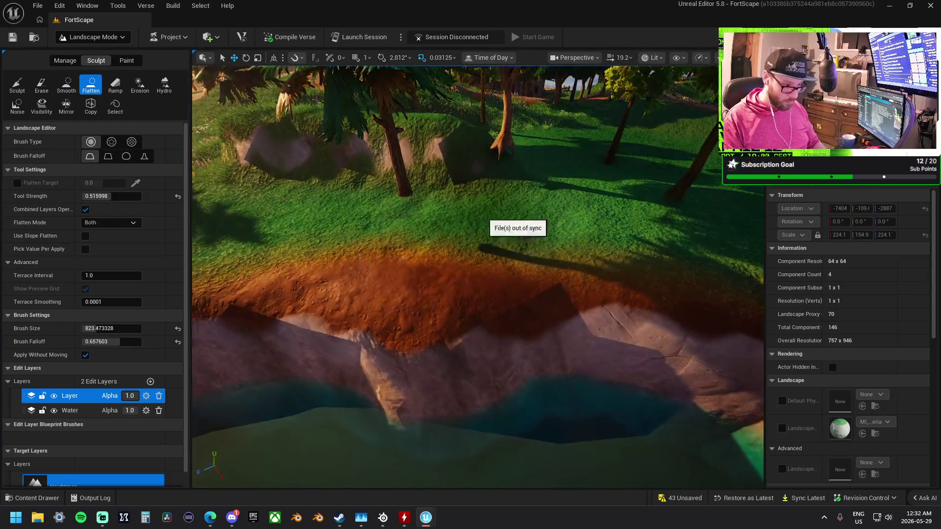
{"action": "key", "text": "w"}
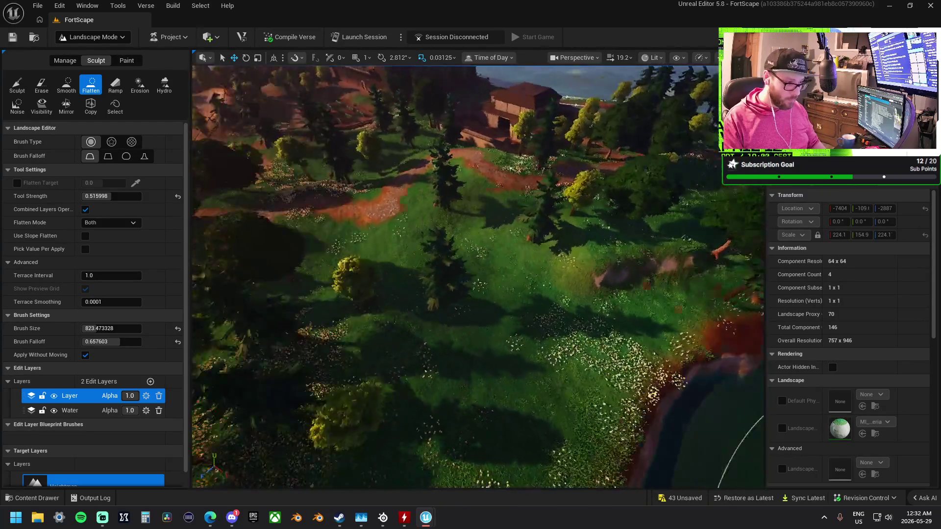
{"action": "key", "text": "w"}
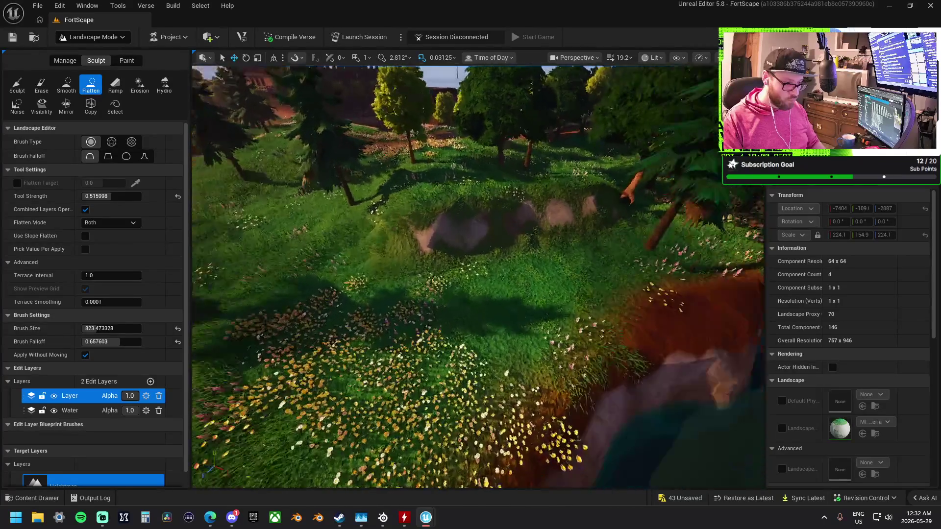
{"action": "key", "text": "s"}
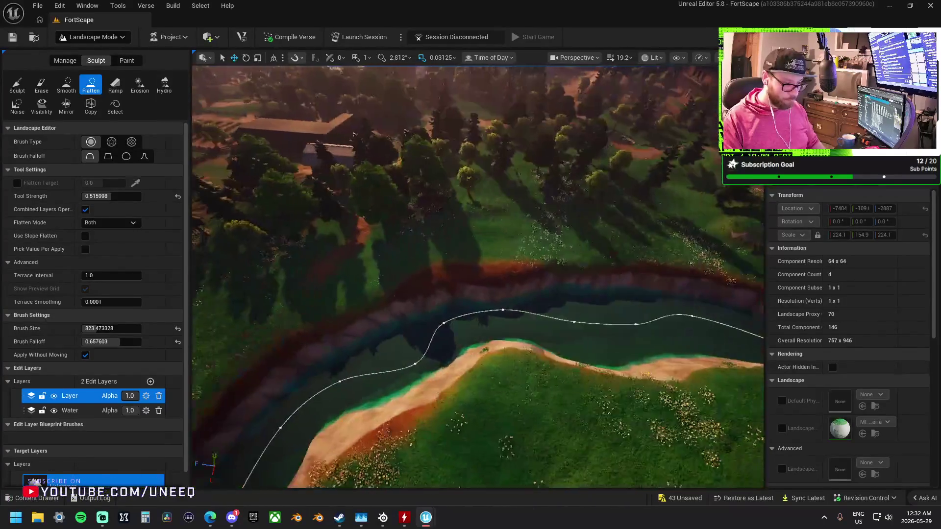
{"action": "key", "text": "s"}
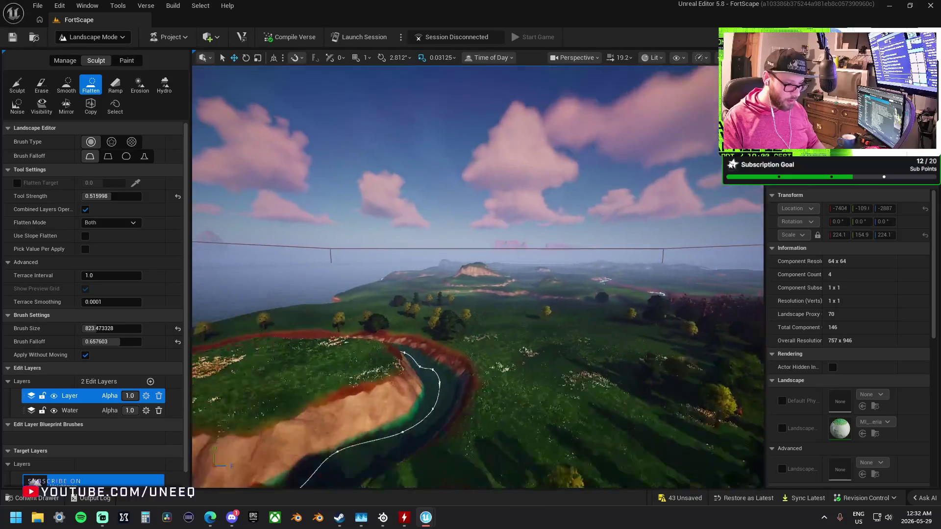
{"action": "key", "text": "w"}
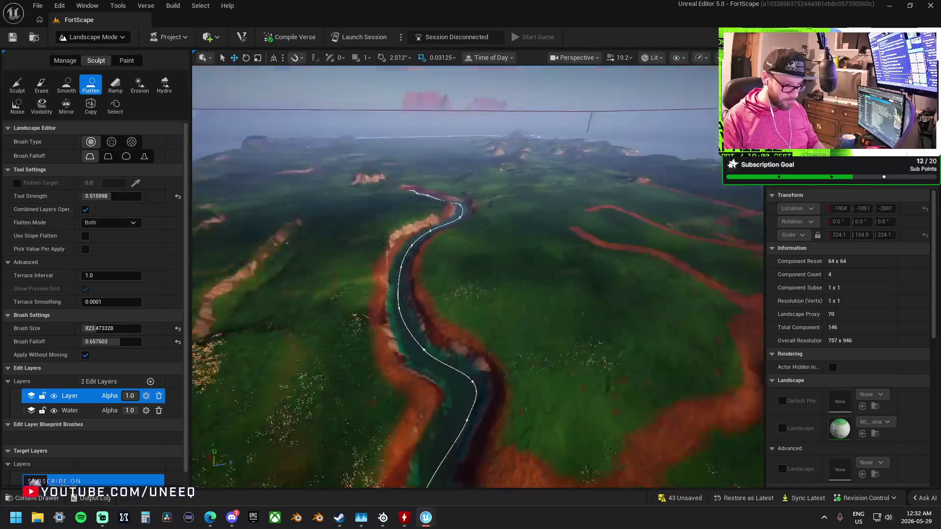
{"action": "key", "text": "w"}
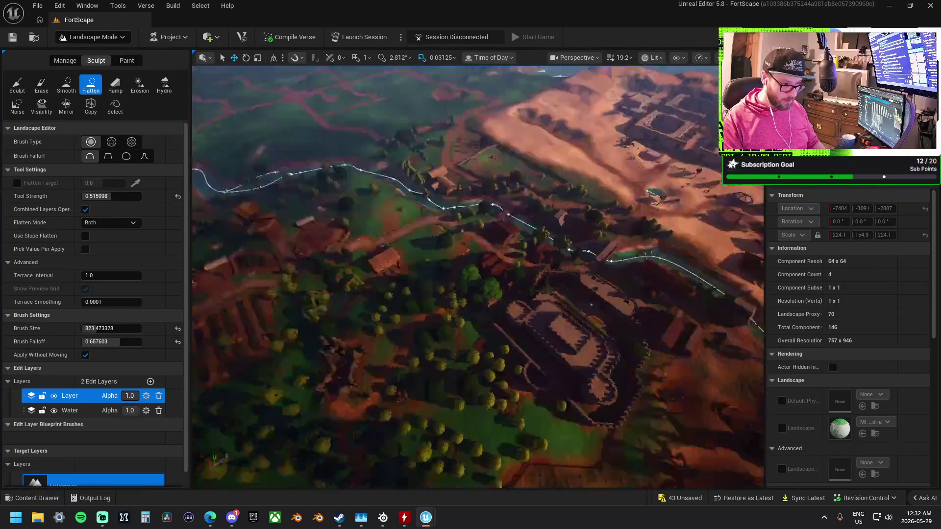
{"action": "key", "text": "w"}
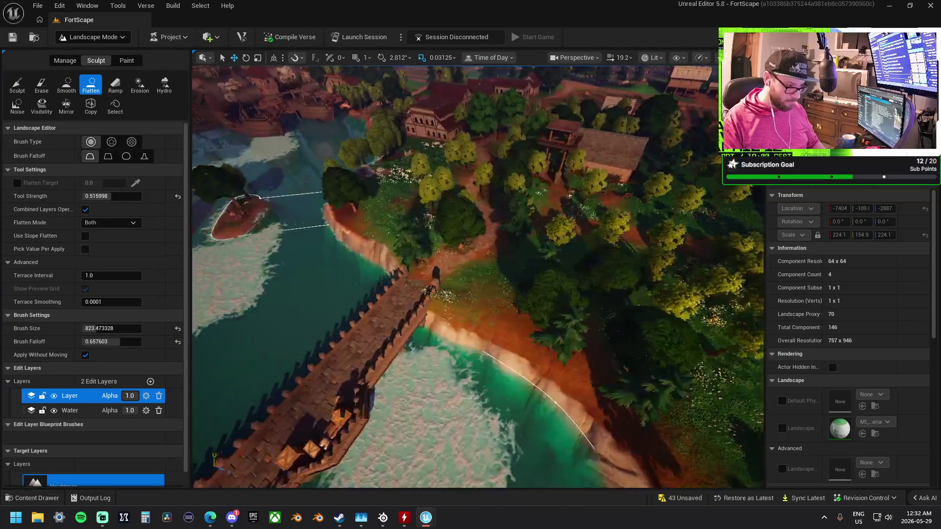
{"action": "key", "text": "s"}
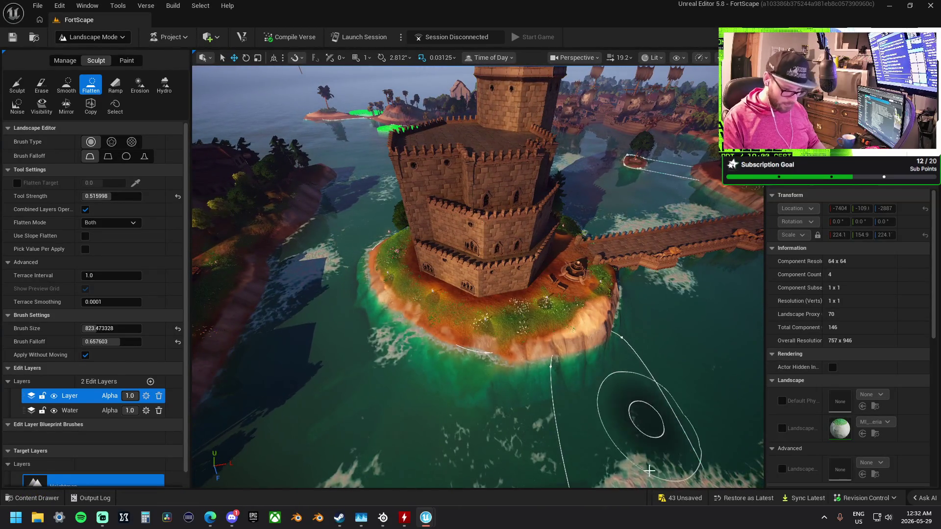
Save all 43 unsaved landscape assets from the Save Content list.
{"action": "left_click", "coordinate": [681, 498]}
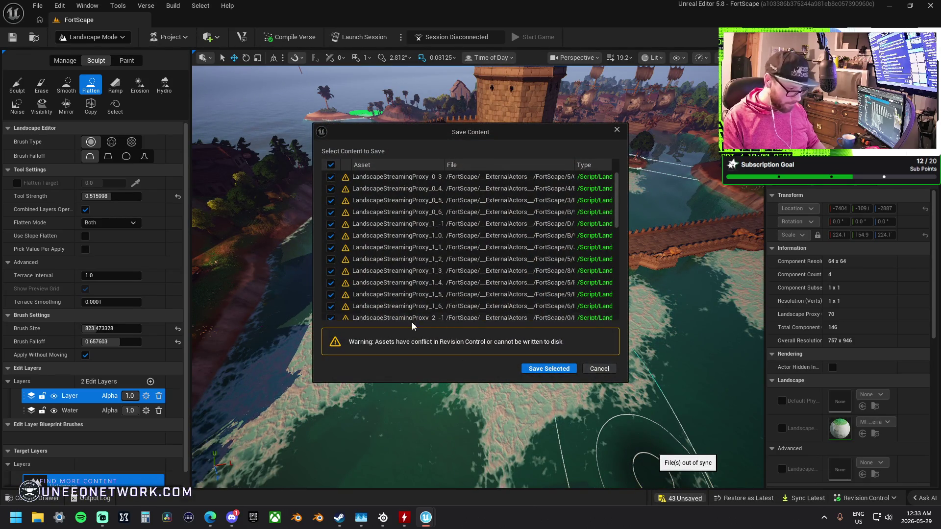
{"action": "left_click", "coordinate": [543, 368]}
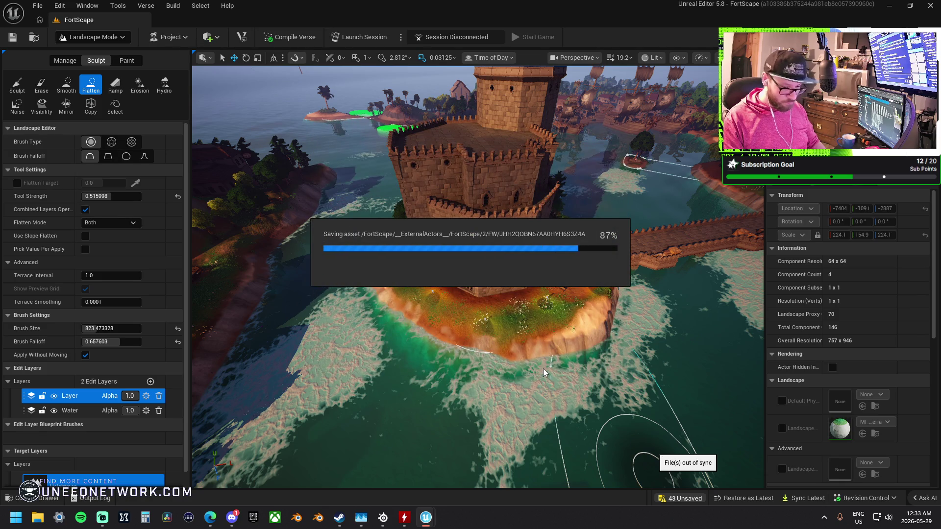
{"action": "scroll", "coordinate": [458, 325], "scroll_direction": "down", "scroll_amount": 5}
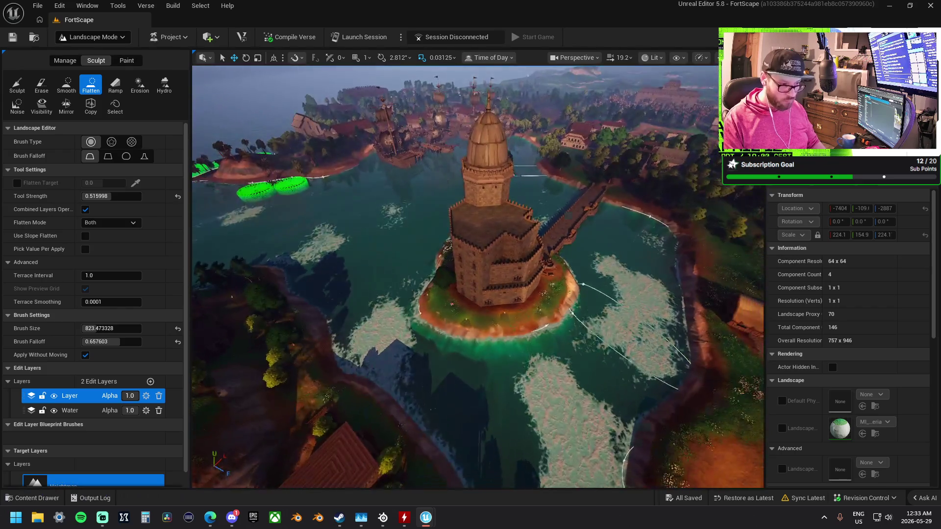
Sync the project to the latest revision and dismiss the changes-made-while-rewound warning.
{"action": "mouse_move", "coordinate": [478, 277]}
{"action": "left_mouse_down"}
{"action": "mouse_move", "coordinate": [478, 211]}
{"action": "mouse_move", "coordinate": [478, 299]}
{"action": "left_mouse_up"}
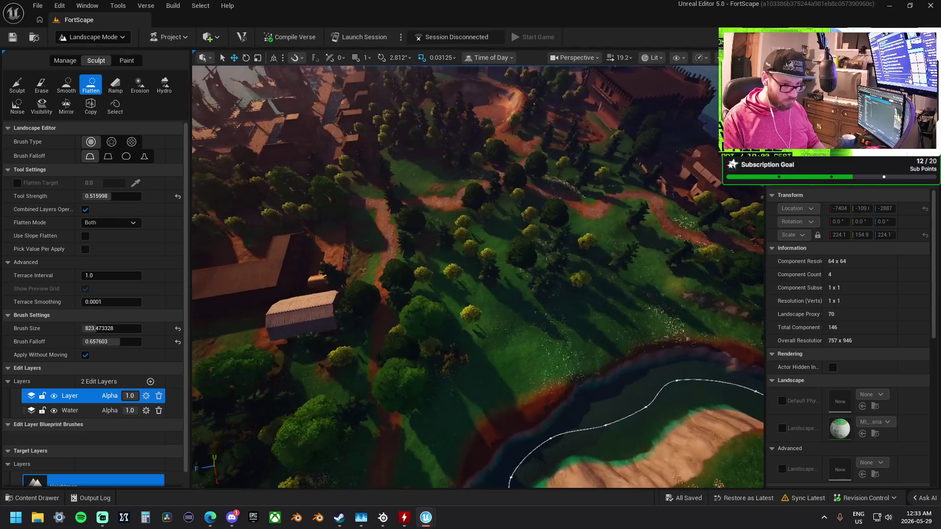
{"action": "left_click", "coordinate": [800, 499]}
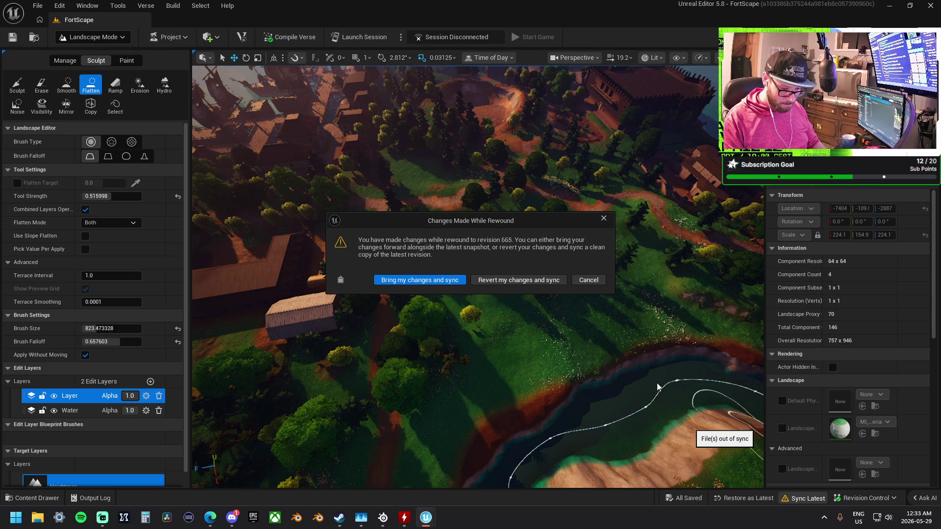
{"action": "left_click", "coordinate": [603, 218]}
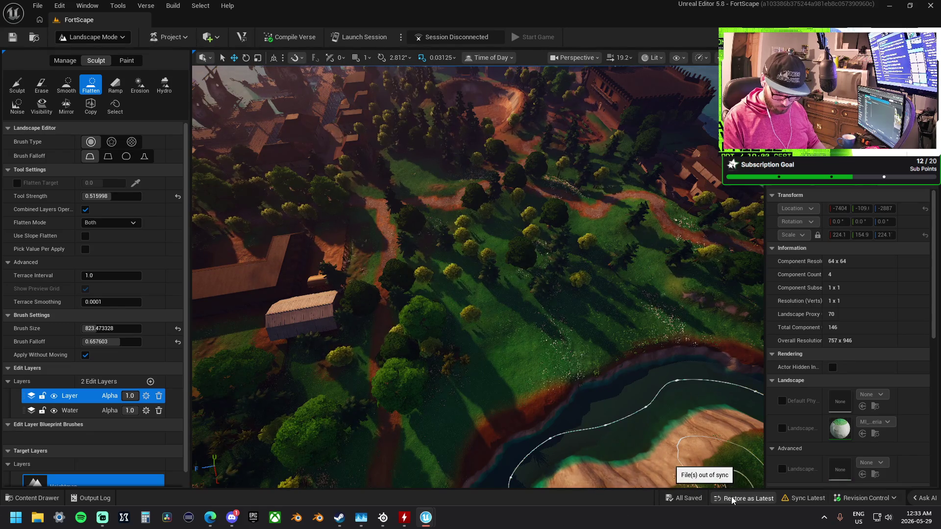
Restore revision 665 as latest, then submit the 44 changed files described 'Fix Terrain'.
{"action": "left_click", "coordinate": [731, 496]}
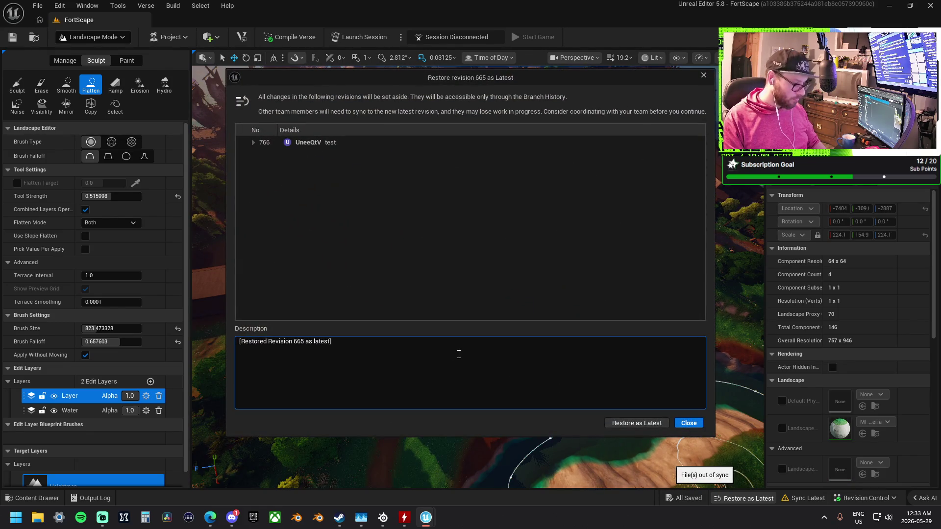
{"action": "left_click", "coordinate": [652, 424]}
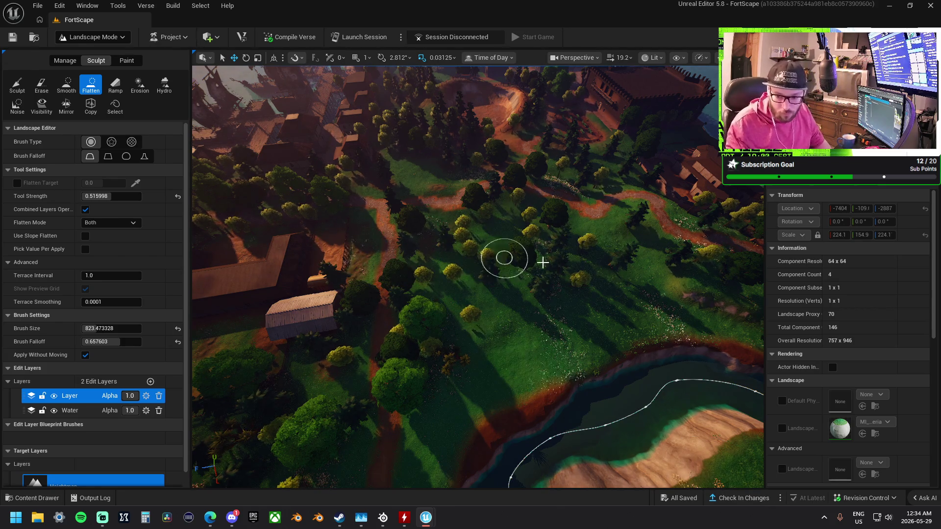
{"action": "left_click", "coordinate": [729, 499]}
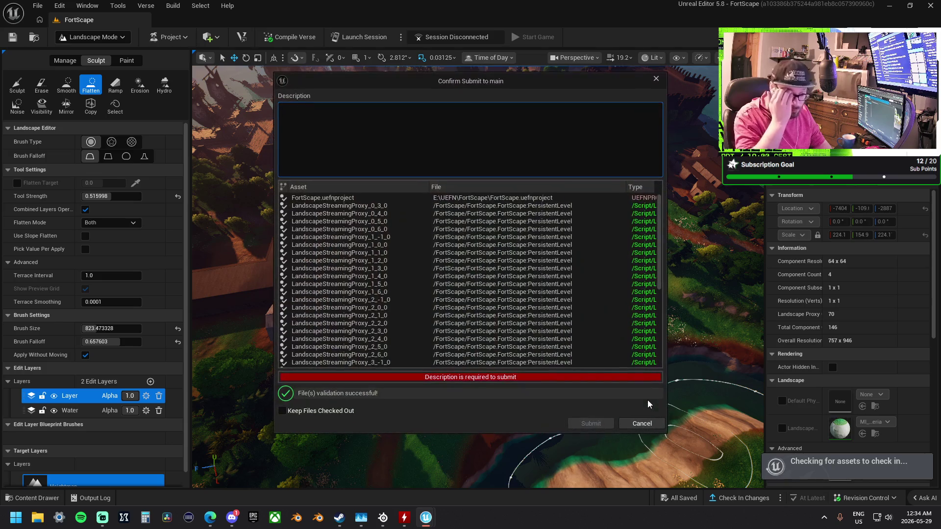
{"action": "type", "text": "Fix Terrain"}
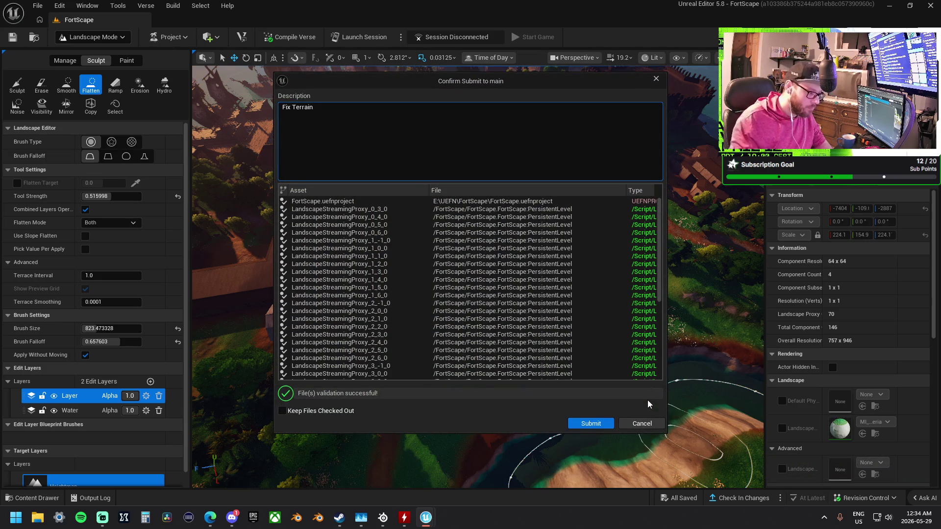
{"action": "left_click", "coordinate": [597, 424]}
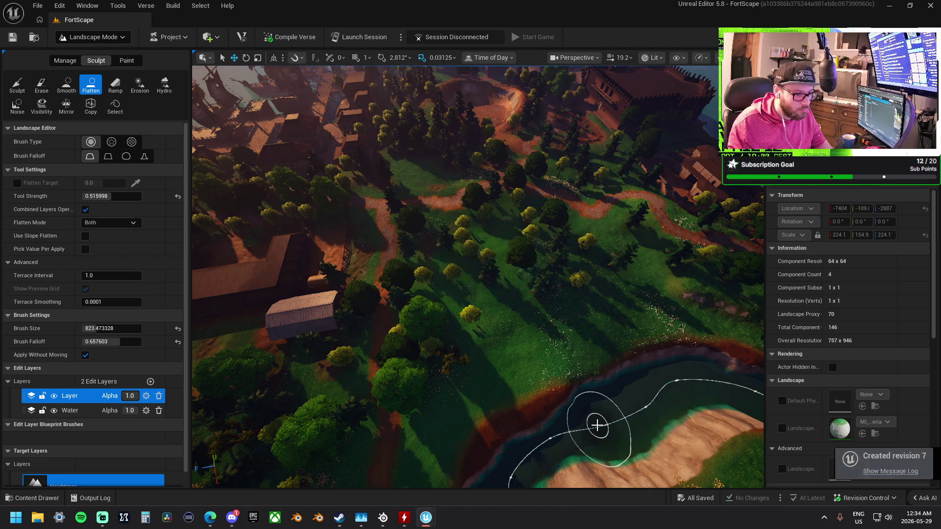
Fly over the ship and coast, dip below the water, and rise back over the island.
{"action": "left_click_drag", "start_coordinate": [538, 342], "coordinate": [538, 294]}
{"action": "key", "text": "w"}
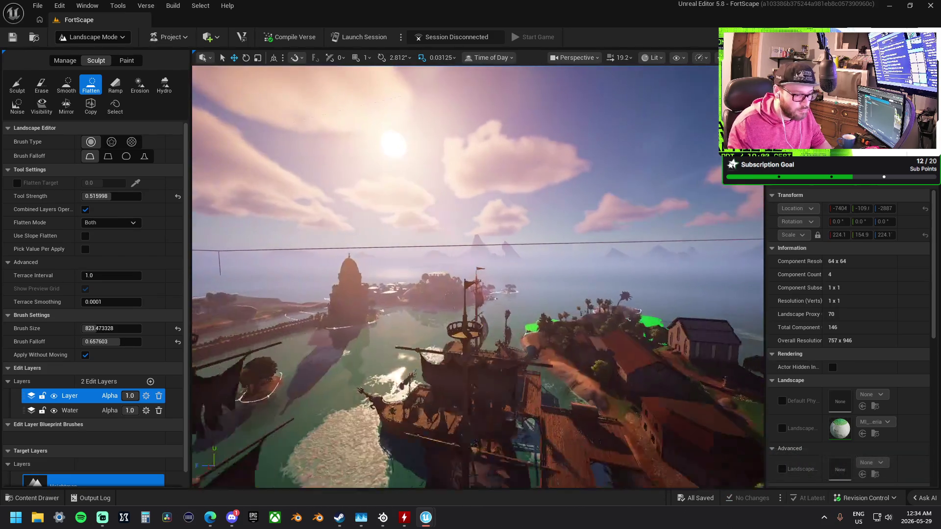
{"action": "key", "text": "w"}
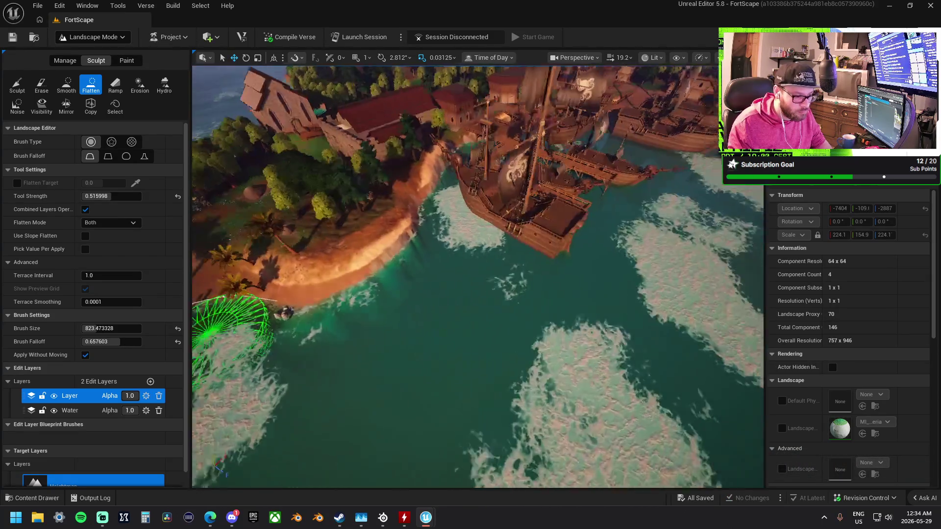
{"action": "key", "text": "s"}
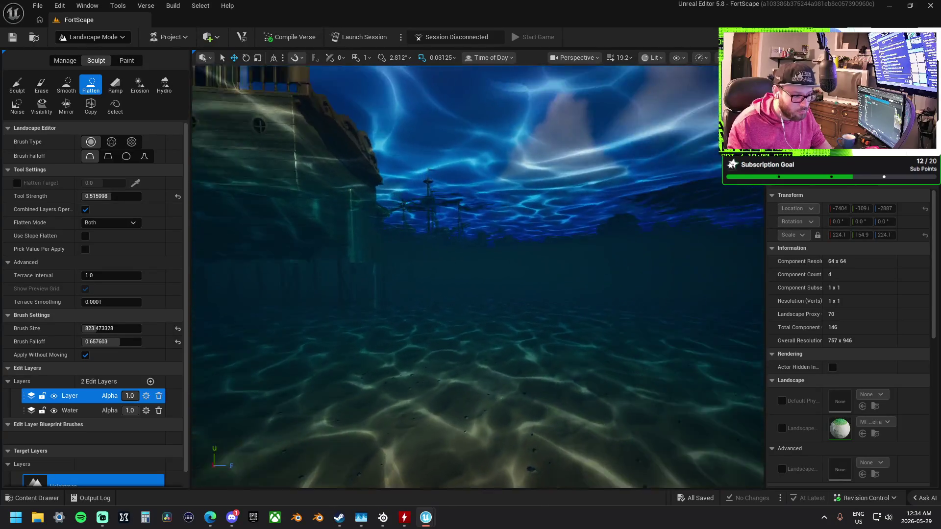
{"action": "key", "text": "e"}
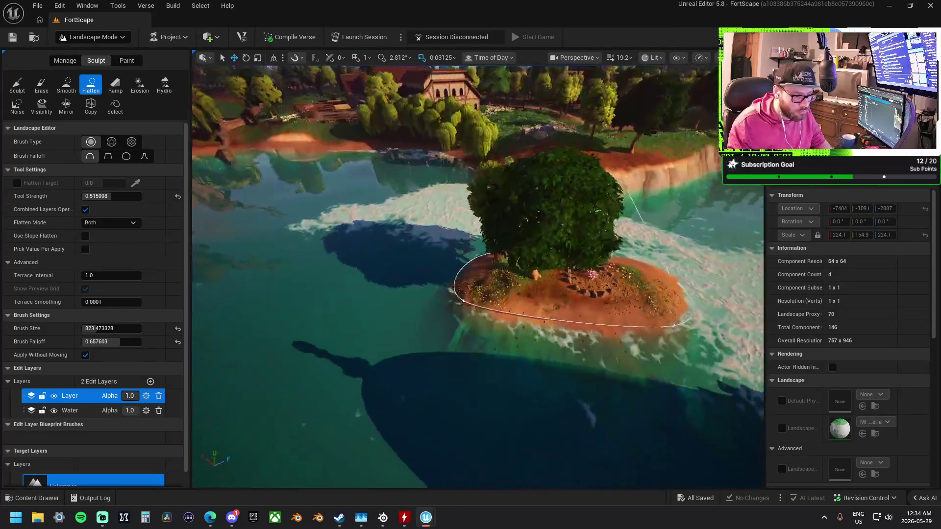
Fly past the bridge, castle and village islands down to the wooden building.
{"action": "key", "text": "w"}
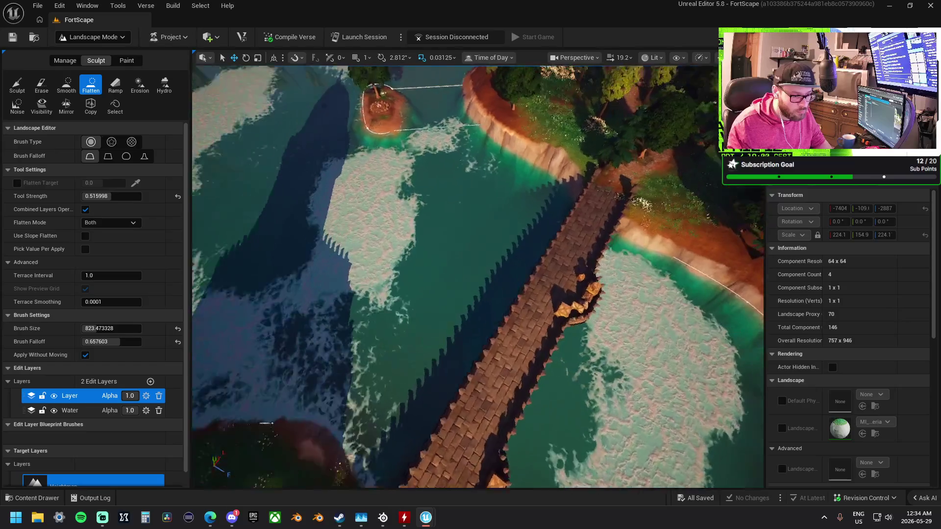
{"action": "key", "text": "w"}
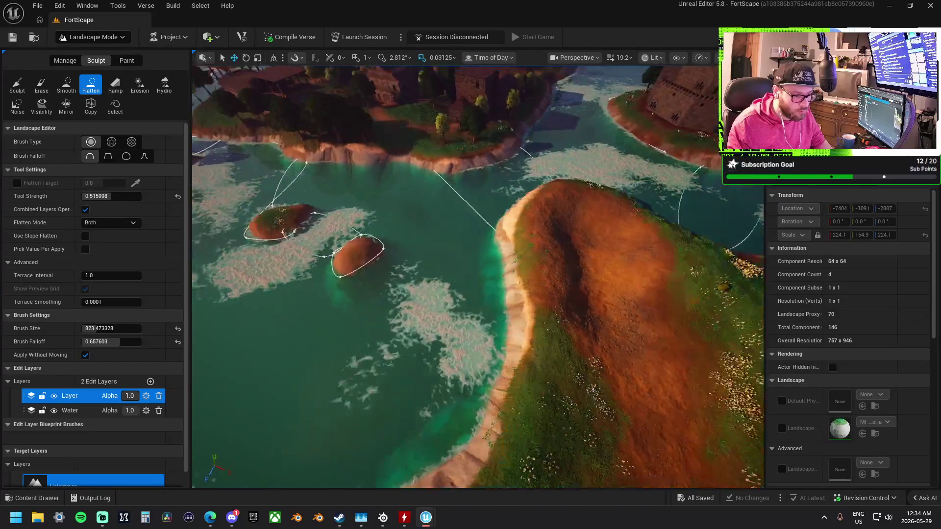
{"action": "key", "text": "q"}
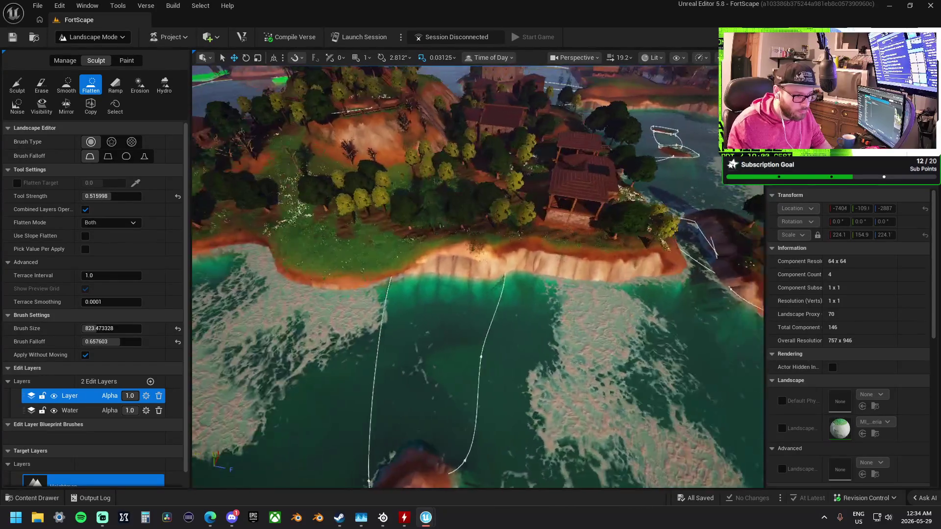
{"action": "key", "text": "e"}
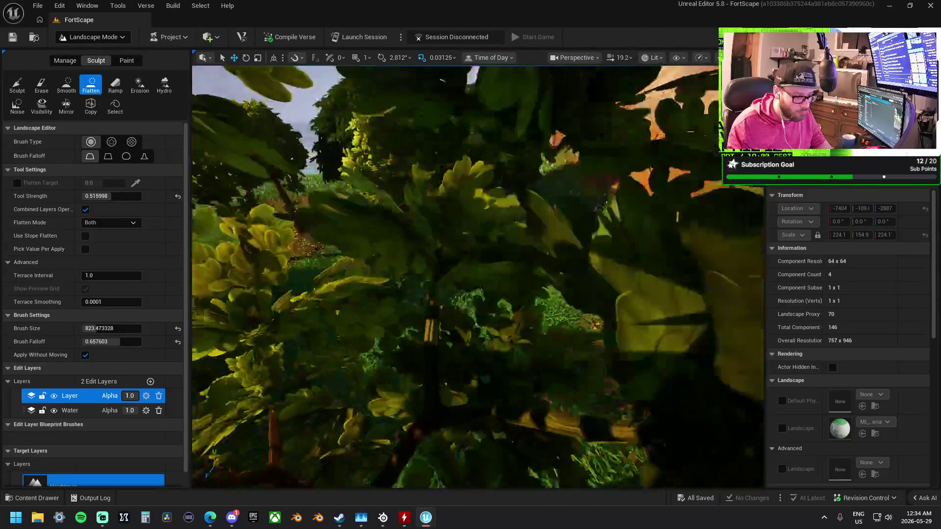
{"action": "key", "text": "d"}
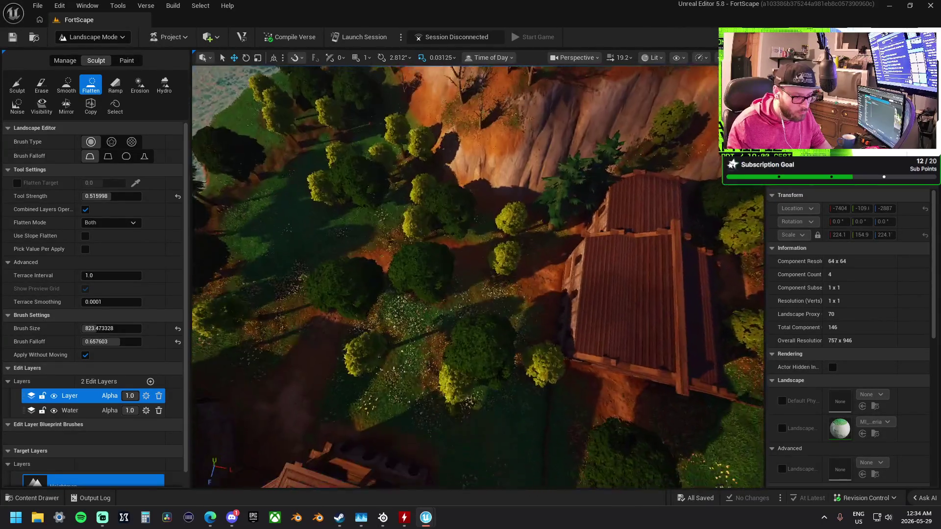
{"action": "key", "text": "w"}
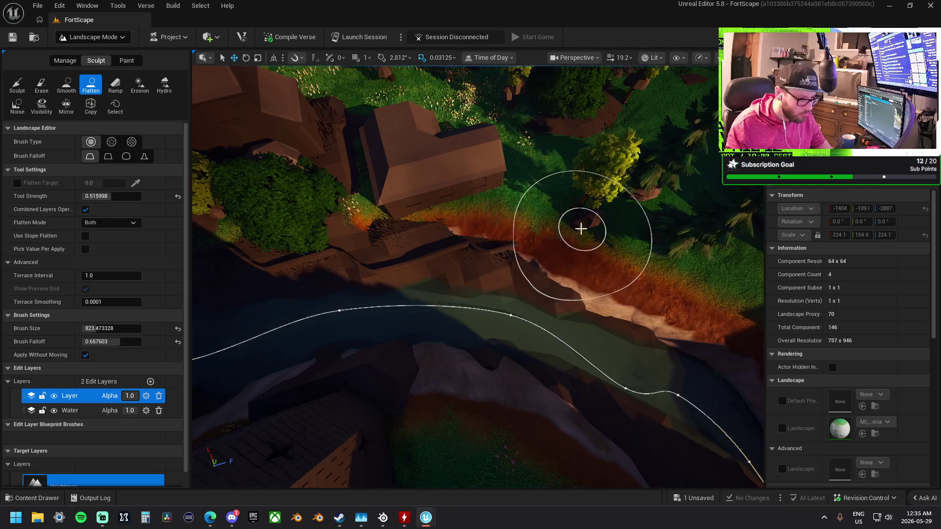
Flatten the cliff top, the bank below the grass patch, and the rocky ground by the river.
{"action": "mouse_move", "coordinate": [581, 228]}
{"action": "left_mouse_down"}
{"action": "mouse_move", "coordinate": [437, 212]}
{"action": "mouse_move", "coordinate": [357, 217]}
{"action": "left_mouse_up"}
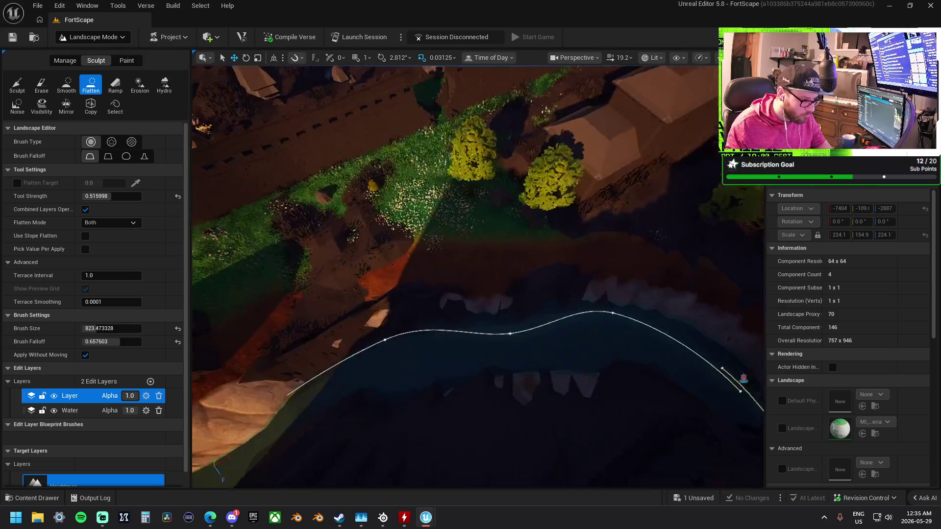
{"action": "left_click_drag", "start_coordinate": [613, 245], "coordinate": [461, 254]}
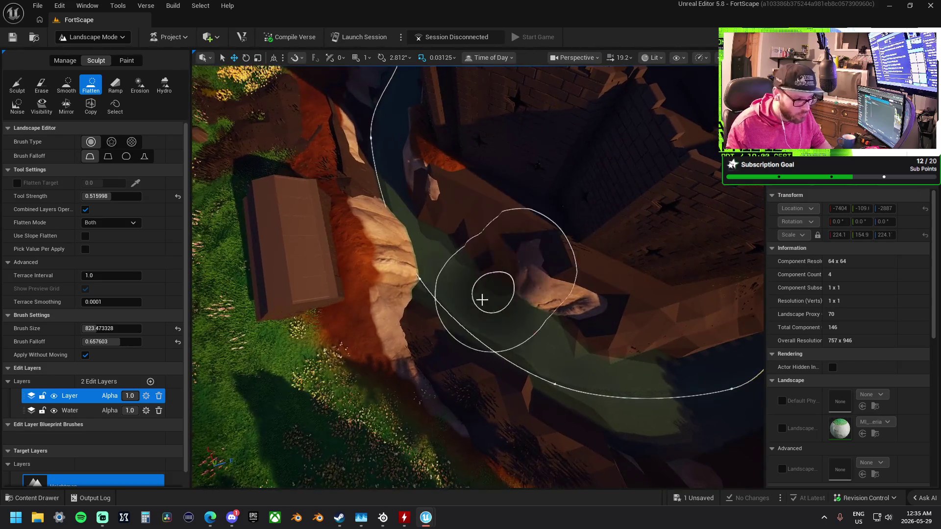
{"action": "left_click_drag", "start_coordinate": [448, 308], "coordinate": [411, 250]}
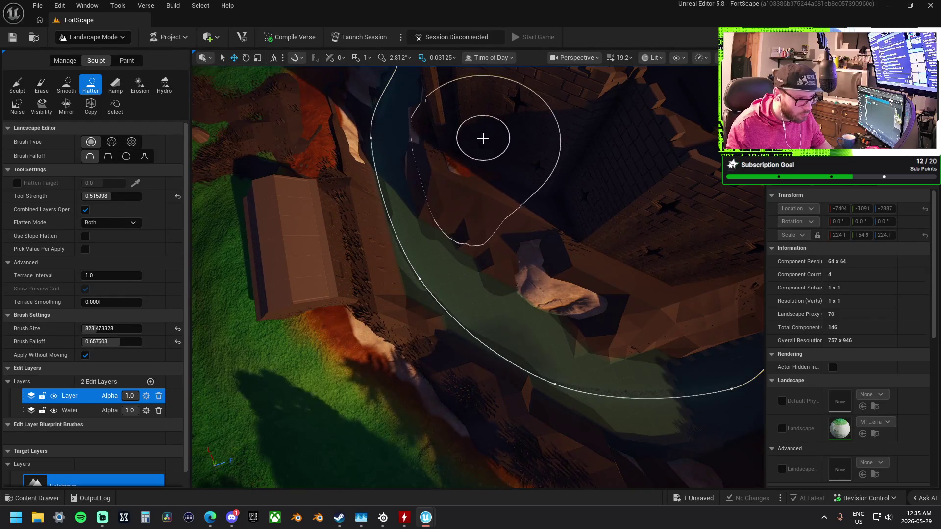
Flatten the ground along the brick wall, then orbit over the tower and river to check it.
{"action": "left_click_drag", "start_coordinate": [657, 254], "coordinate": [578, 210]}
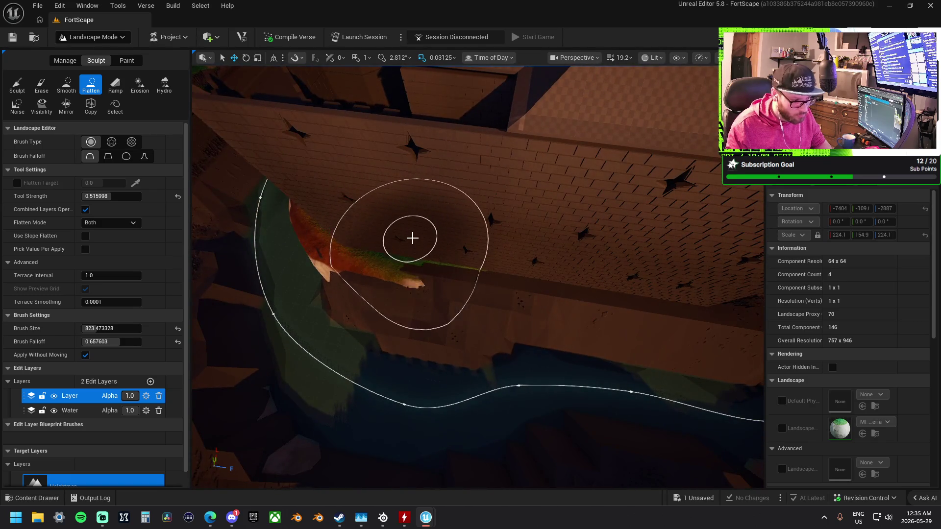
{"action": "left_click_drag", "start_coordinate": [395, 249], "coordinate": [471, 252]}
{"action": "mouse_move", "coordinate": [574, 259]}
{"action": "left_mouse_down"}
{"action": "mouse_move", "coordinate": [685, 266]}
{"action": "mouse_move", "coordinate": [361, 249]}
{"action": "mouse_move", "coordinate": [346, 193]}
{"action": "left_mouse_up"}
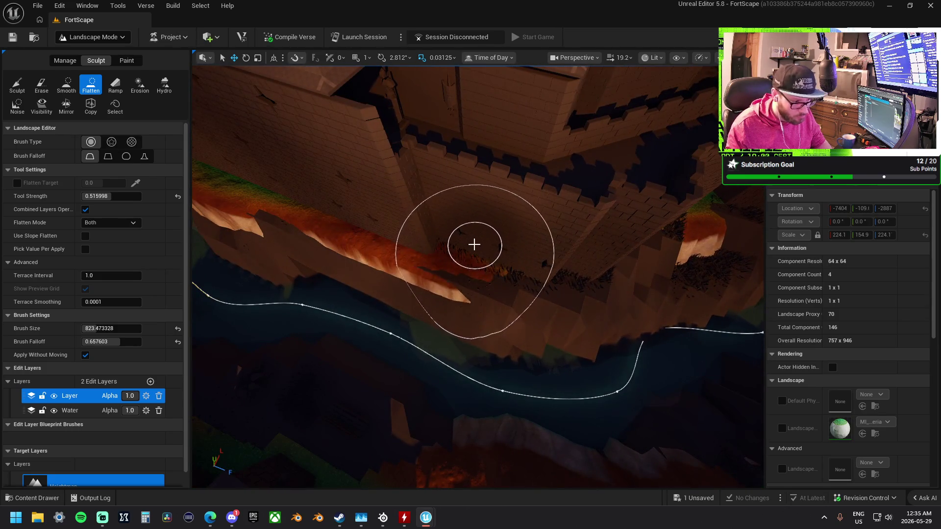
{"action": "left_click_drag", "start_coordinate": [656, 221], "coordinate": [432, 170]}
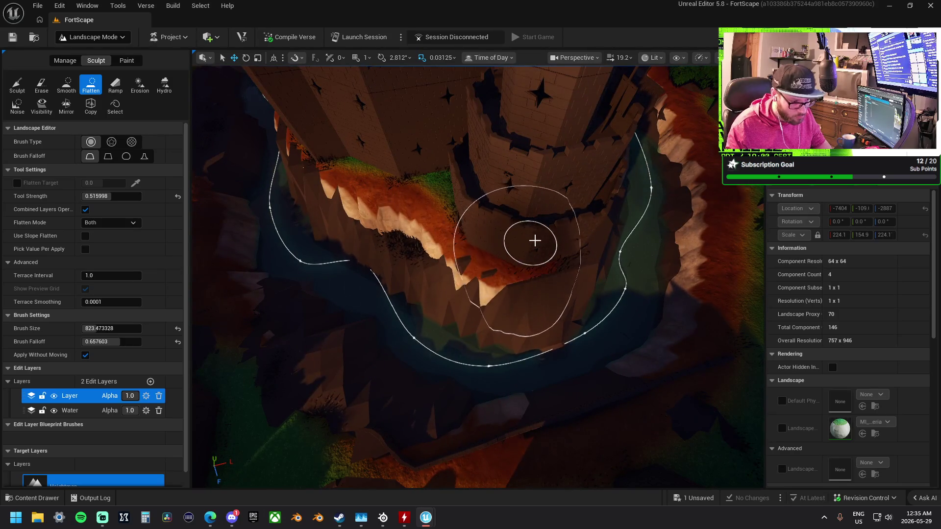
{"action": "left_click_drag", "start_coordinate": [566, 222], "coordinate": [479, 172]}
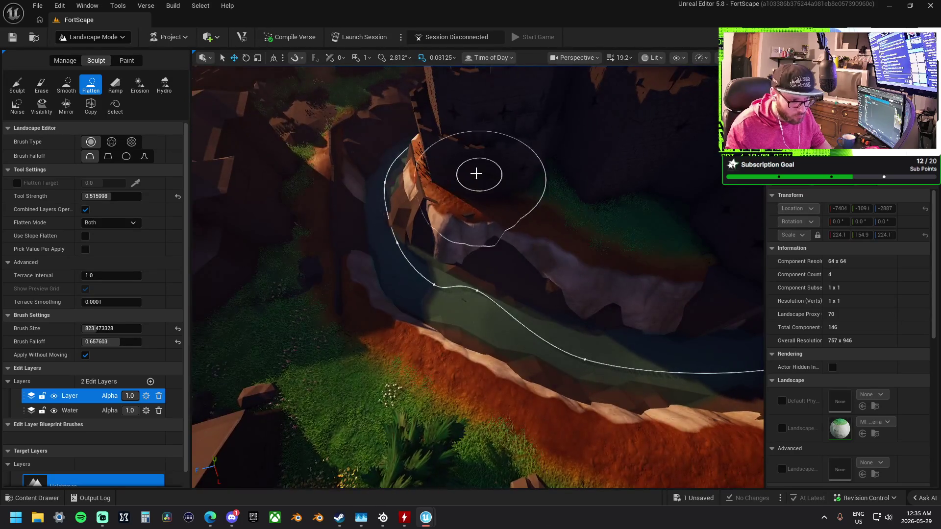
{"action": "left_click_drag", "start_coordinate": [580, 199], "coordinate": [393, 177]}
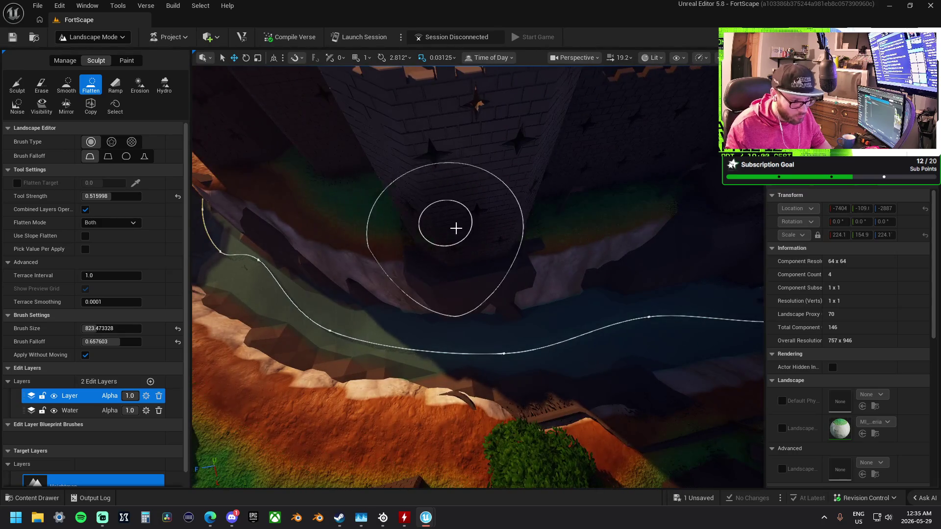
{"action": "mouse_move", "coordinate": [455, 238]}
{"action": "left_mouse_down"}
{"action": "mouse_move", "coordinate": [437, 211]}
{"action": "mouse_move", "coordinate": [400, 196]}
{"action": "left_mouse_up"}
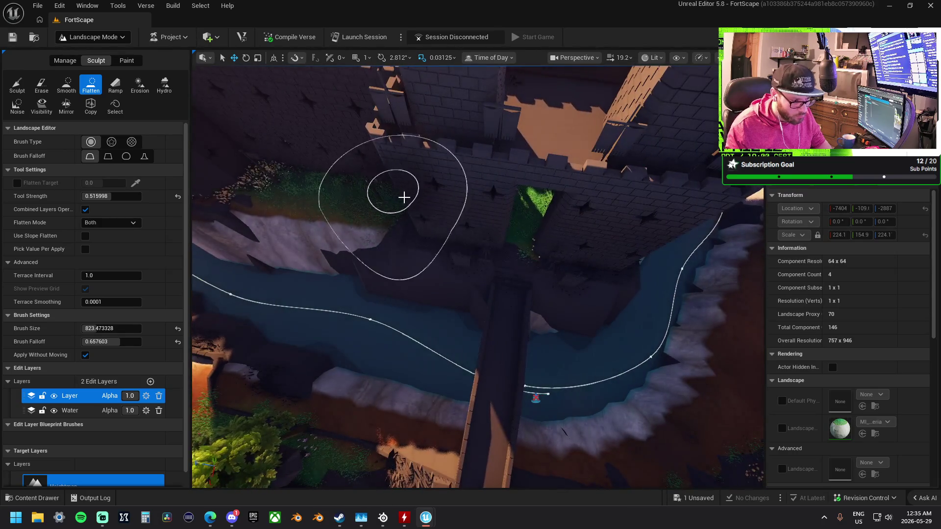
{"action": "mouse_move", "coordinate": [600, 242]}
{"action": "left_mouse_down"}
{"action": "mouse_move", "coordinate": [505, 191]}
{"action": "mouse_move", "coordinate": [440, 171]}
{"action": "mouse_move", "coordinate": [660, 278]}
{"action": "left_mouse_up"}
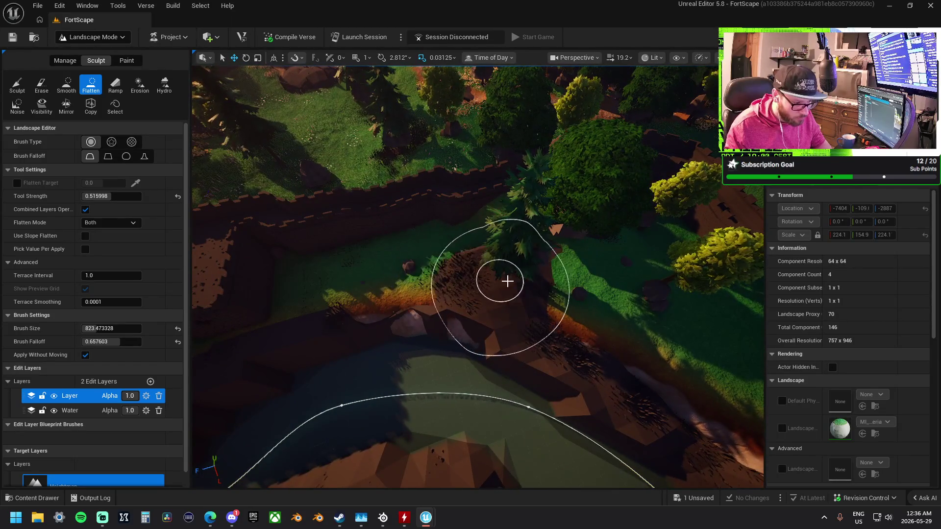
Fly past the house to the forested wall and flatten the grassy slope beside it.
{"action": "mouse_move", "coordinate": [620, 350]}
{"action": "left_mouse_down"}
{"action": "mouse_move", "coordinate": [347, 294]}
{"action": "mouse_move", "coordinate": [406, 308]}
{"action": "left_mouse_up"}
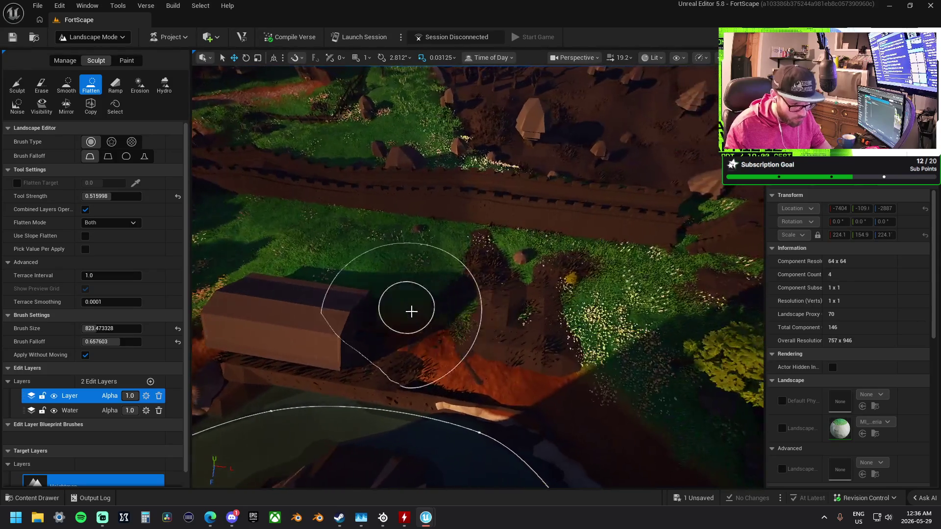
{"action": "left_click_drag", "start_coordinate": [283, 325], "coordinate": [245, 318]}
{"action": "left_click_drag", "start_coordinate": [612, 291], "coordinate": [621, 289]}
{"action": "left_click_drag", "start_coordinate": [555, 289], "coordinate": [510, 255]}
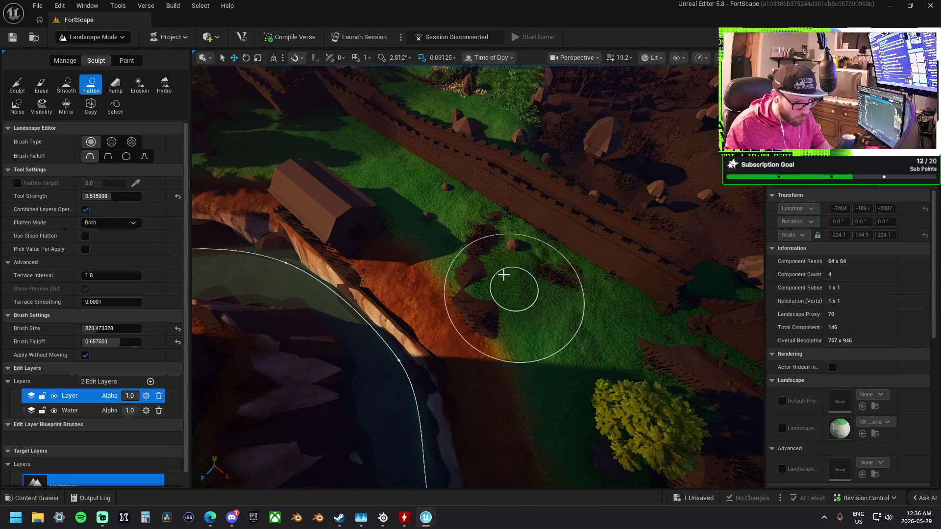
{"action": "left_click_drag", "start_coordinate": [509, 280], "coordinate": [502, 265]}
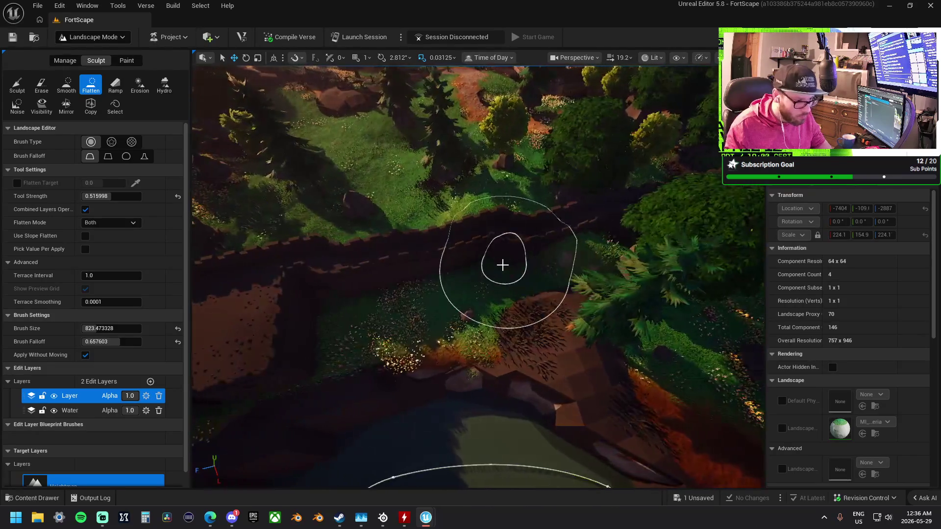
{"action": "left_click_drag", "start_coordinate": [459, 295], "coordinate": [505, 280]}
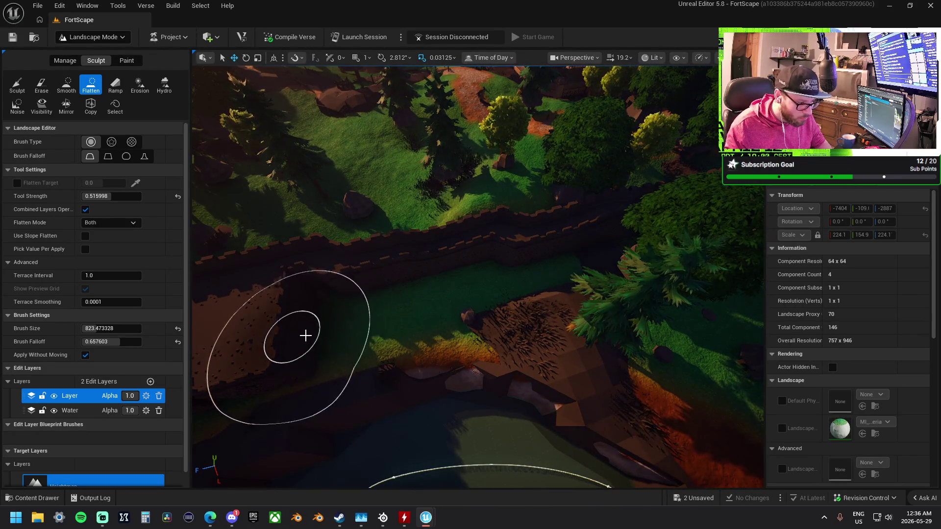
Level the bank between the wall and the river, then orbit around the cliff to review.
{"action": "mouse_move", "coordinate": [294, 336]}
{"action": "left_mouse_down"}
{"action": "mouse_move", "coordinate": [333, 314]}
{"action": "mouse_move", "coordinate": [527, 265]}
{"action": "left_mouse_up"}
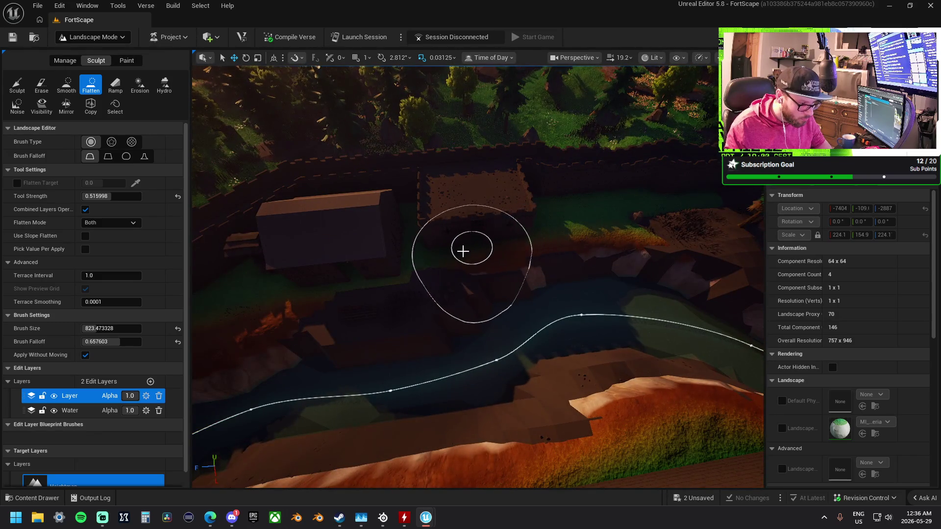
{"action": "mouse_move", "coordinate": [426, 272]}
{"action": "left_mouse_down"}
{"action": "mouse_move", "coordinate": [325, 296]}
{"action": "mouse_move", "coordinate": [386, 296]}
{"action": "mouse_move", "coordinate": [446, 256]}
{"action": "mouse_move", "coordinate": [713, 236]}
{"action": "left_mouse_up"}
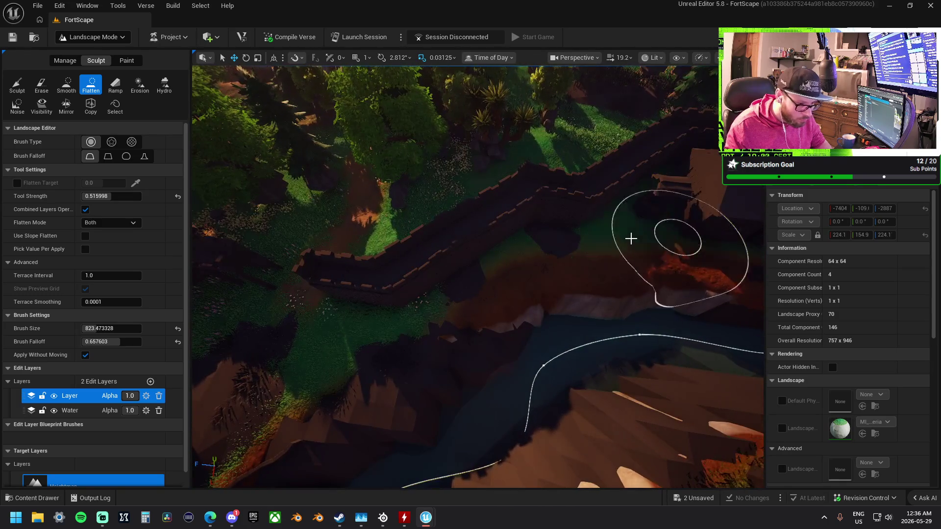
{"action": "mouse_move", "coordinate": [319, 361]}
{"action": "left_mouse_down"}
{"action": "mouse_move", "coordinate": [426, 260]}
{"action": "mouse_move", "coordinate": [604, 283]}
{"action": "mouse_move", "coordinate": [536, 294]}
{"action": "mouse_move", "coordinate": [468, 286]}
{"action": "mouse_move", "coordinate": [512, 213]}
{"action": "mouse_move", "coordinate": [468, 225]}
{"action": "mouse_move", "coordinate": [405, 219]}
{"action": "mouse_move", "coordinate": [420, 219]}
{"action": "mouse_move", "coordinate": [392, 205]}
{"action": "mouse_move", "coordinate": [417, 210]}
{"action": "left_mouse_up"}
{"action": "left_click_drag", "start_coordinate": [428, 174], "coordinate": [428, 174]}
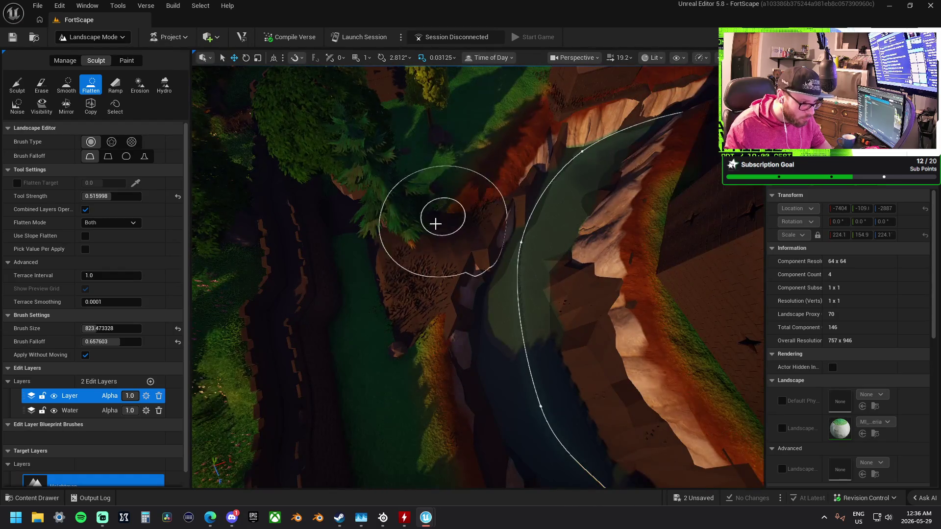
{"action": "left_click_drag", "start_coordinate": [406, 285], "coordinate": [359, 291]}
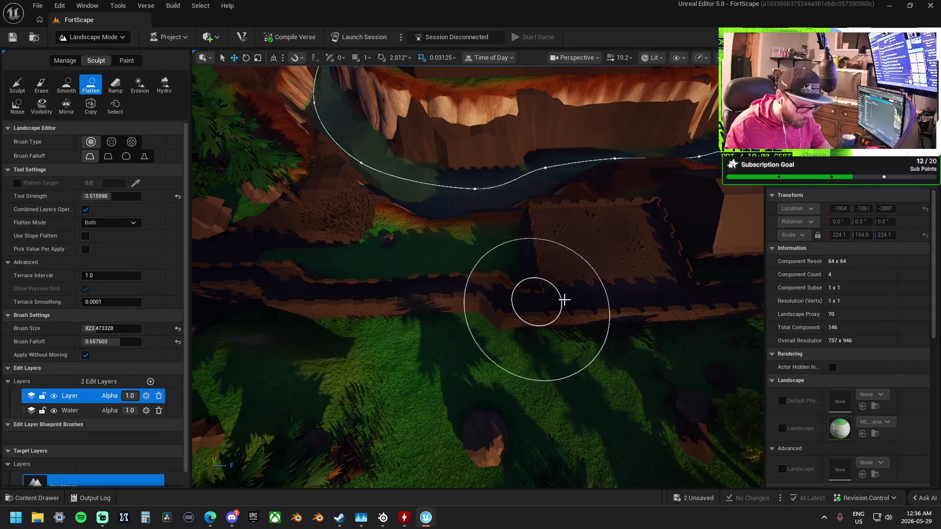
{"action": "left_click_drag", "start_coordinate": [599, 294], "coordinate": [588, 294]}
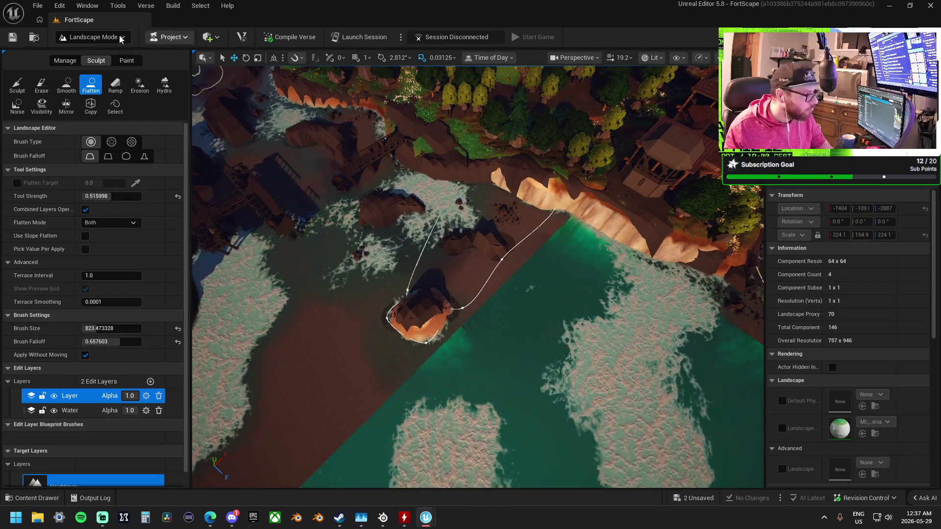
Switch to Selection Mode and drag a water spline point to wrap the river around the islet.
{"action": "left_click", "coordinate": [121, 40]}
{"action": "left_click", "coordinate": [98, 57]}
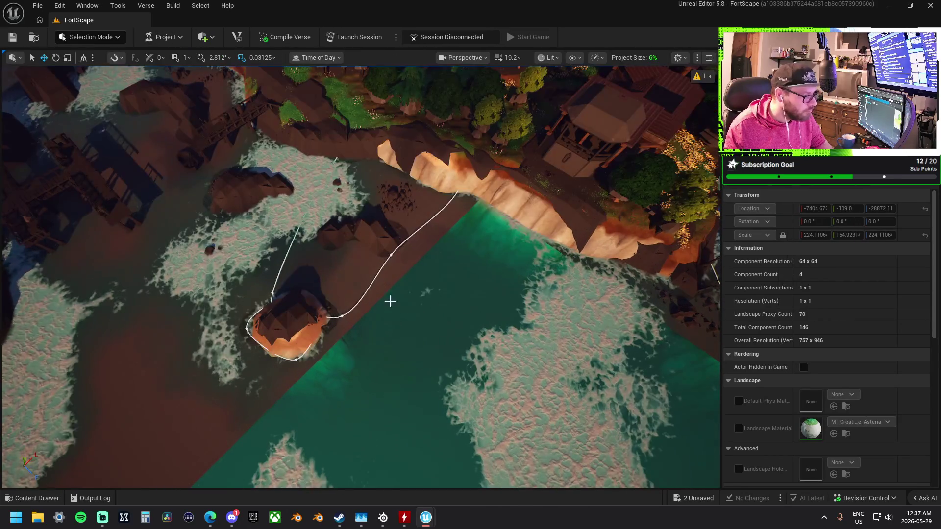
{"action": "left_click", "coordinate": [341, 317]}
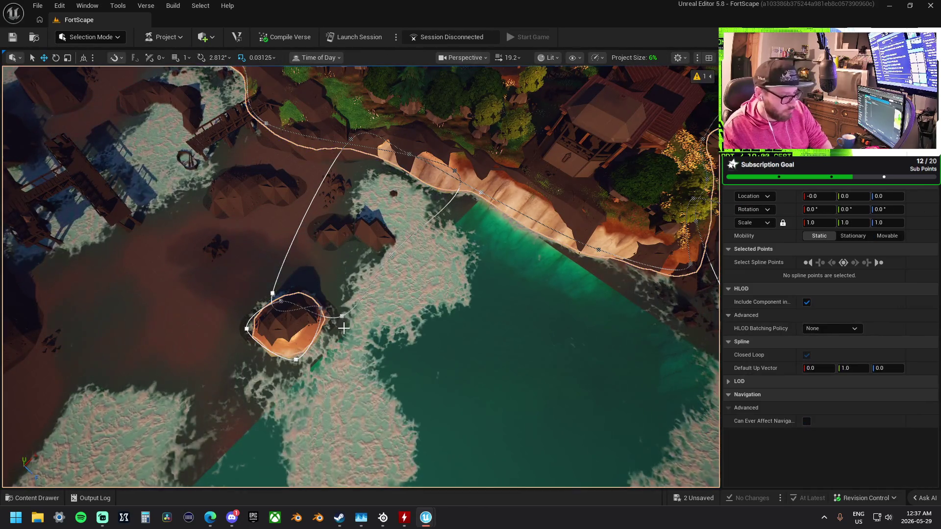
{"action": "left_click", "coordinate": [341, 316]}
{"action": "left_click_drag", "start_coordinate": [342, 316], "coordinate": [391, 254]}
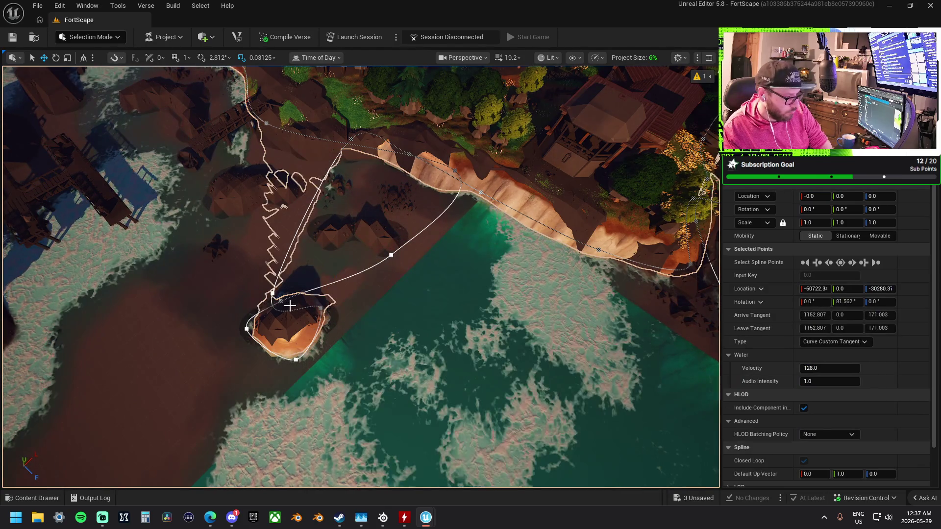
Pick another water spline point, then zoom and fly over to view another island.
{"action": "left_click", "coordinate": [274, 294]}
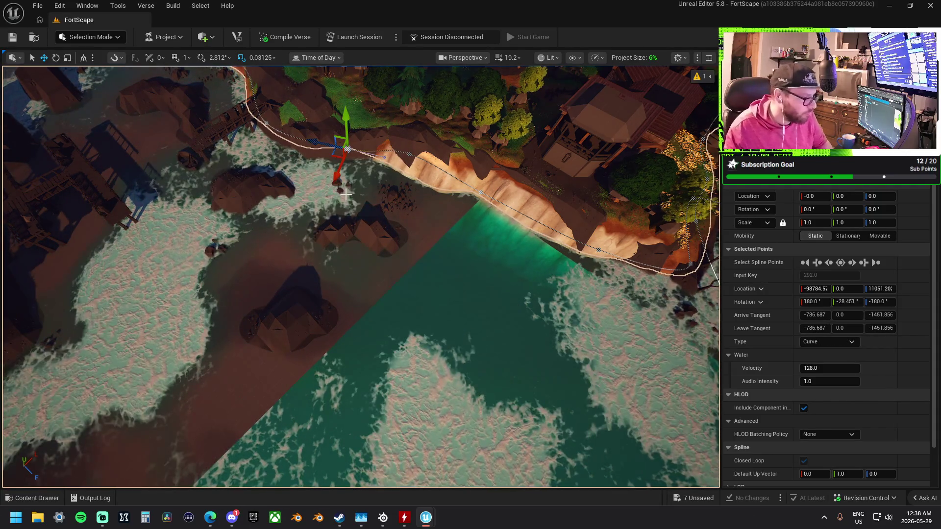
{"action": "scroll", "coordinate": [360, 276], "scroll_direction": "down", "scroll_amount": 10}
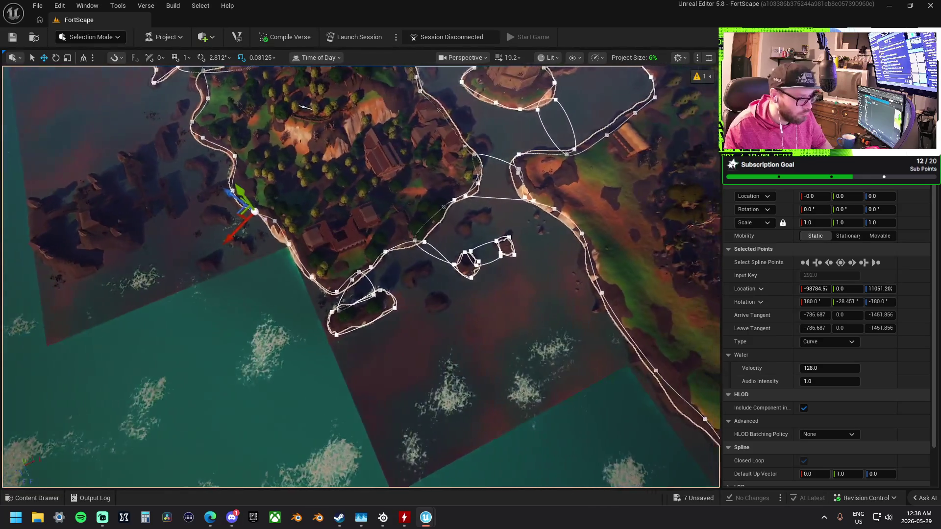
{"action": "scroll", "coordinate": [360, 277], "scroll_direction": "up", "scroll_amount": 10}
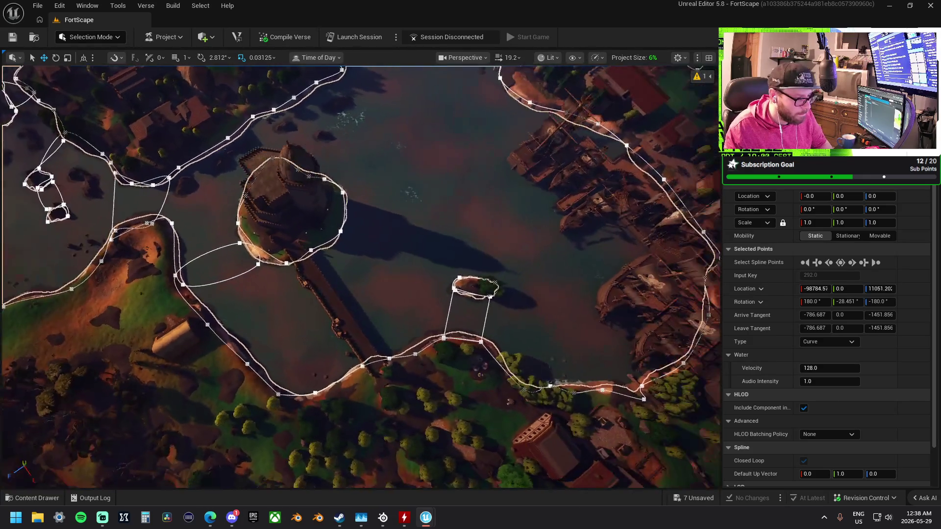
{"action": "mouse_move", "coordinate": [277, 255]}
{"action": "left_mouse_down"}
{"action": "mouse_move", "coordinate": [294, 245]}
{"action": "mouse_move", "coordinate": [276, 256]}
{"action": "mouse_move", "coordinate": [292, 228]}
{"action": "mouse_move", "coordinate": [389, 282]}
{"action": "left_mouse_up"}
{"action": "left_click", "coordinate": [90, 37]}
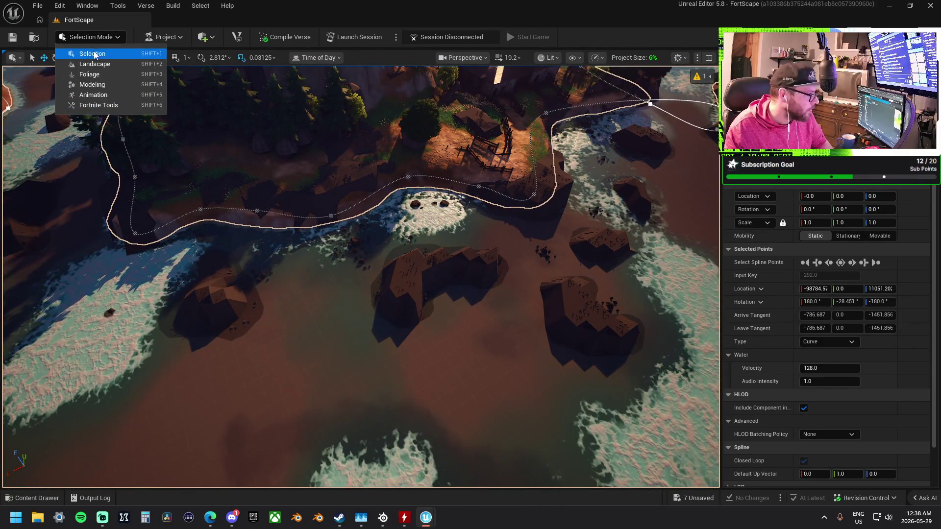
Return to Landscape mode and fly along the coast past trees, cliffs and houses to the pier.
{"action": "left_click", "coordinate": [100, 65]}
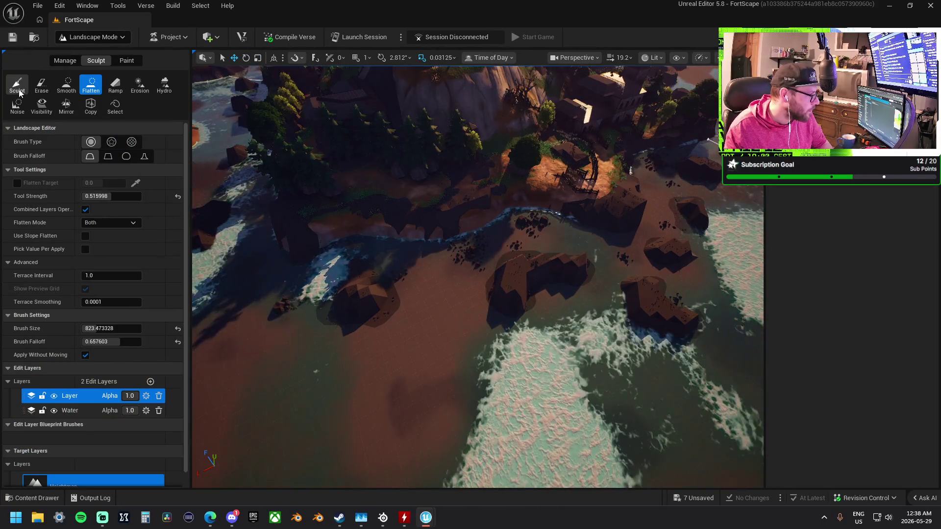
{"action": "left_click_drag", "start_coordinate": [493, 279], "coordinate": [504, 280]}
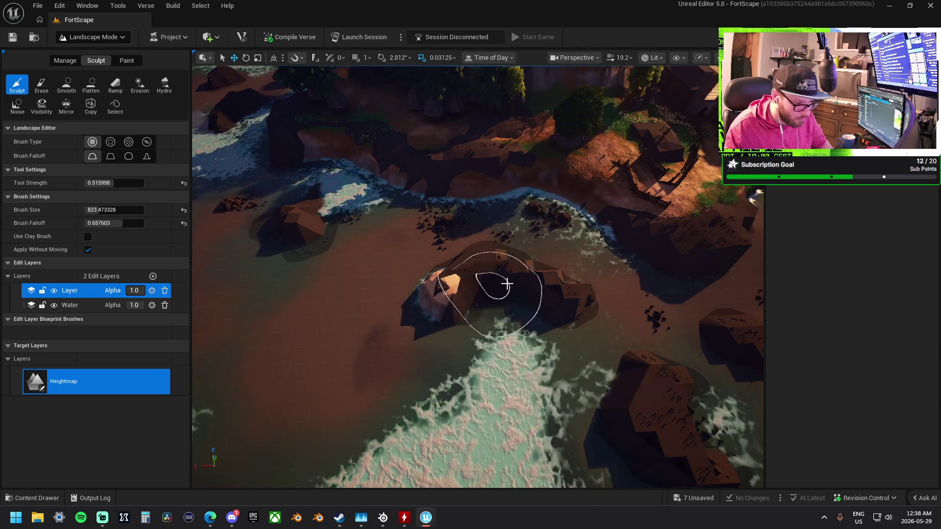
{"action": "left_click_drag", "start_coordinate": [549, 292], "coordinate": [541, 265]}
{"action": "mouse_move", "coordinate": [589, 283]}
{"action": "left_mouse_down"}
{"action": "mouse_move", "coordinate": [564, 299]}
{"action": "mouse_move", "coordinate": [452, 315]}
{"action": "left_mouse_up"}
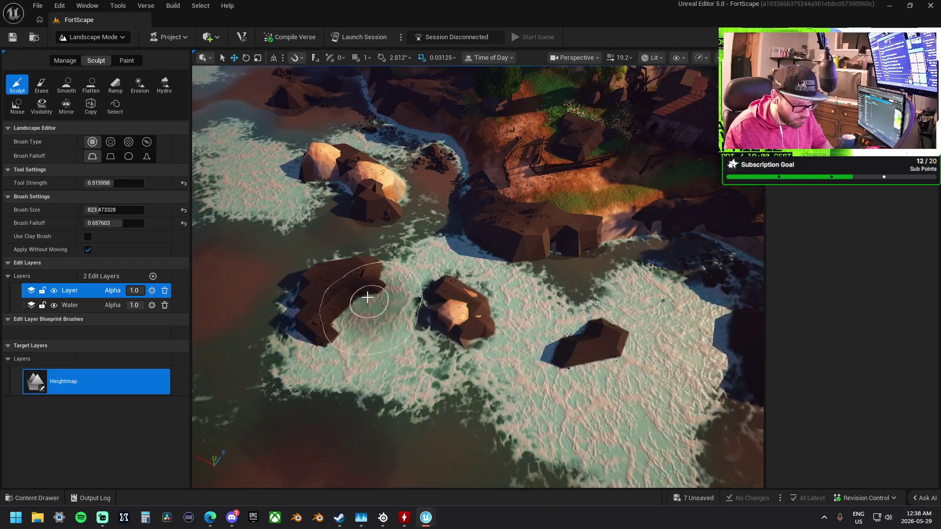
{"action": "left_click_drag", "start_coordinate": [331, 291], "coordinate": [294, 304]}
{"action": "mouse_move", "coordinate": [631, 387]}
{"action": "left_mouse_down"}
{"action": "mouse_move", "coordinate": [716, 338]}
{"action": "mouse_move", "coordinate": [545, 315]}
{"action": "mouse_move", "coordinate": [544, 372]}
{"action": "mouse_move", "coordinate": [506, 441]}
{"action": "mouse_move", "coordinate": [512, 382]}
{"action": "mouse_move", "coordinate": [514, 411]}
{"action": "mouse_move", "coordinate": [401, 269]}
{"action": "left_mouse_up"}
{"action": "mouse_move", "coordinate": [476, 252]}
{"action": "left_mouse_down"}
{"action": "mouse_move", "coordinate": [495, 262]}
{"action": "mouse_move", "coordinate": [493, 308]}
{"action": "mouse_move", "coordinate": [497, 256]}
{"action": "left_mouse_up"}
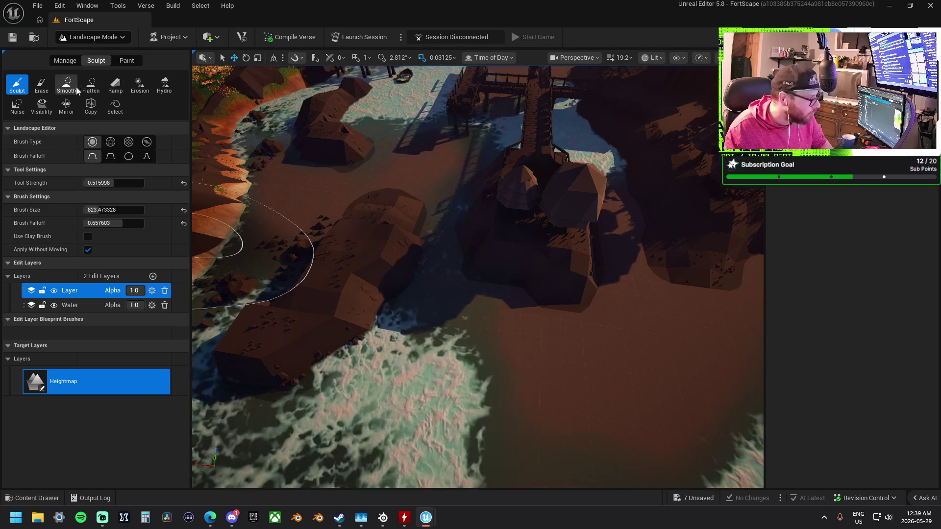
Flatten the terrain around the pier with the Flatten brush, then undo that stroke with Ctrl+Z.
{"action": "left_click", "coordinate": [91, 84]}
{"action": "mouse_move", "coordinate": [376, 326]}
{"action": "left_mouse_down"}
{"action": "mouse_move", "coordinate": [527, 242]}
{"action": "mouse_move", "coordinate": [483, 264]}
{"action": "mouse_move", "coordinate": [560, 285]}
{"action": "mouse_move", "coordinate": [652, 274]}
{"action": "mouse_move", "coordinate": [693, 300]}
{"action": "mouse_move", "coordinate": [490, 258]}
{"action": "mouse_move", "coordinate": [466, 319]}
{"action": "mouse_move", "coordinate": [479, 260]}
{"action": "mouse_move", "coordinate": [435, 237]}
{"action": "mouse_move", "coordinate": [441, 230]}
{"action": "left_mouse_up"}
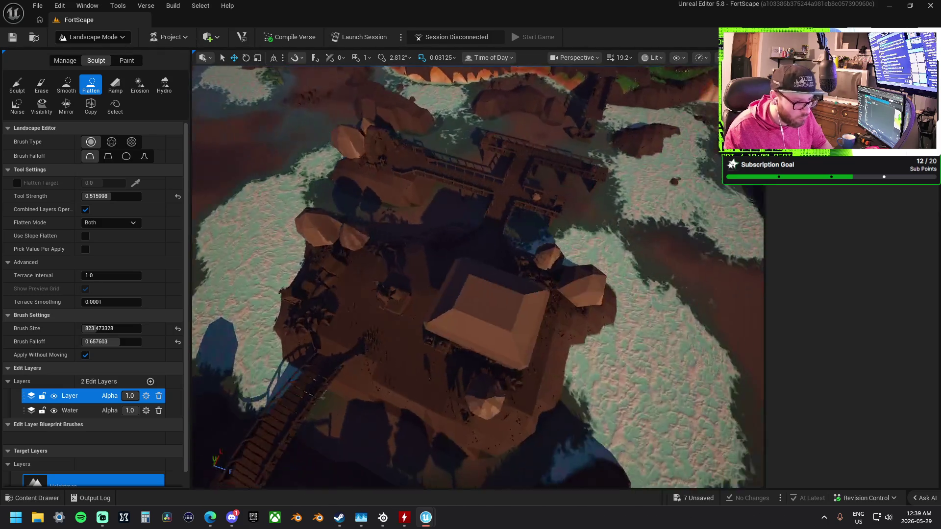
{"action": "mouse_move", "coordinate": [478, 276]}
{"action": "left_mouse_down"}
{"action": "mouse_move", "coordinate": [553, 270]}
{"action": "mouse_move", "coordinate": [468, 244]}
{"action": "left_mouse_up"}
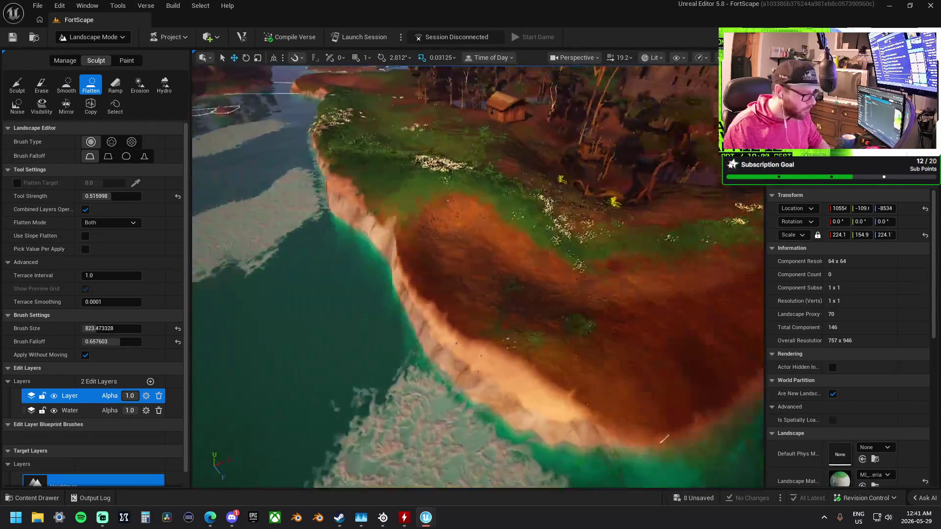
{"action": "key", "text": "ctrl+z"}
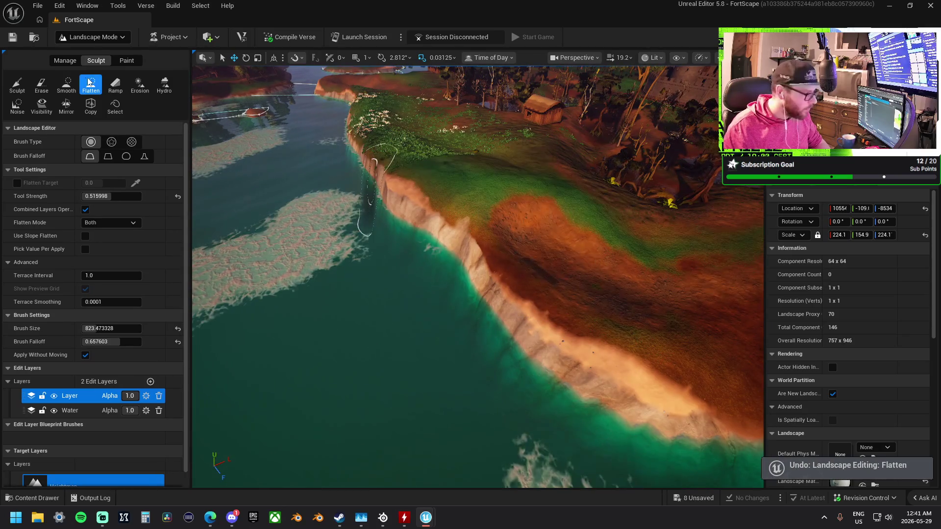
Brush the Smooth sculpt tool over the grassy ground along the cliff top.
{"action": "left_click", "coordinate": [67, 84]}
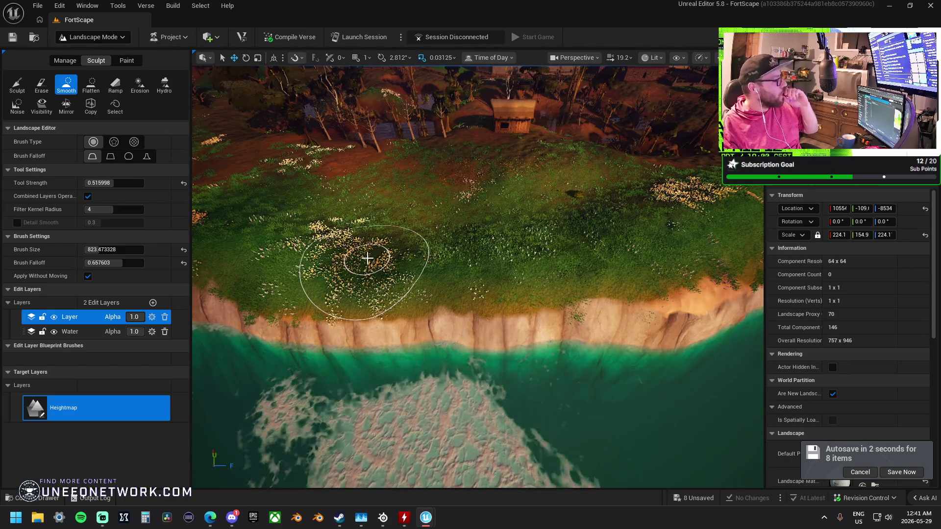
{"action": "mouse_move", "coordinate": [368, 261]}
{"action": "left_mouse_down"}
{"action": "mouse_move", "coordinate": [514, 190]}
{"action": "mouse_move", "coordinate": [563, 205]}
{"action": "mouse_move", "coordinate": [512, 180]}
{"action": "left_mouse_up"}
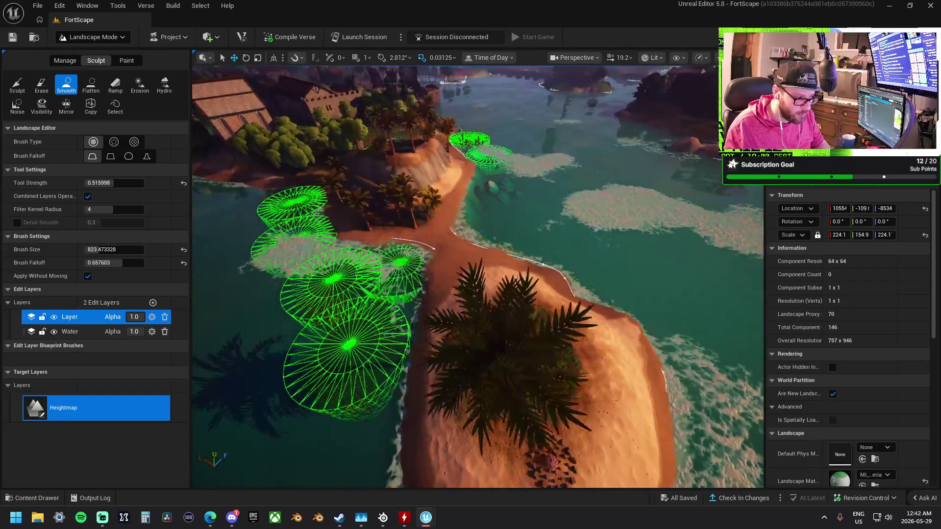
Fly the camera over the water to the small rock islands near the town.
{"action": "key", "text": "w"}
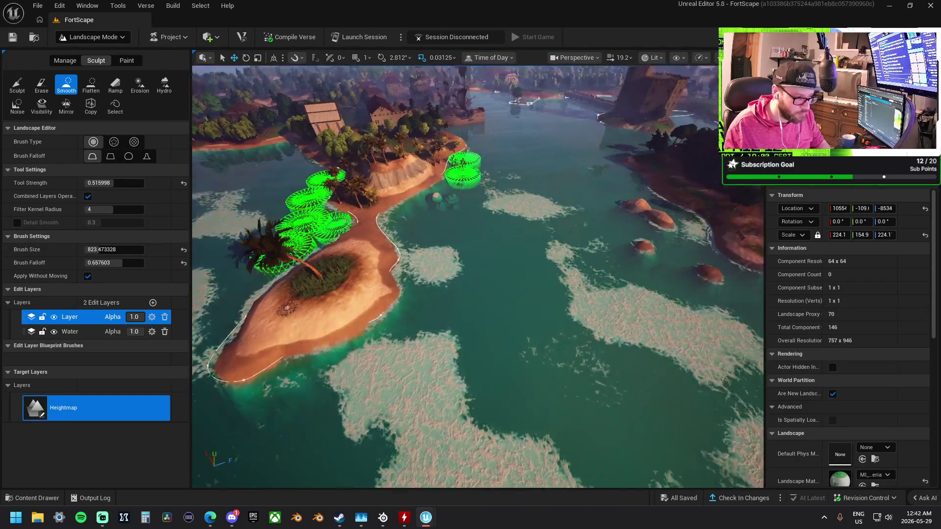
{"action": "key", "text": "w"}
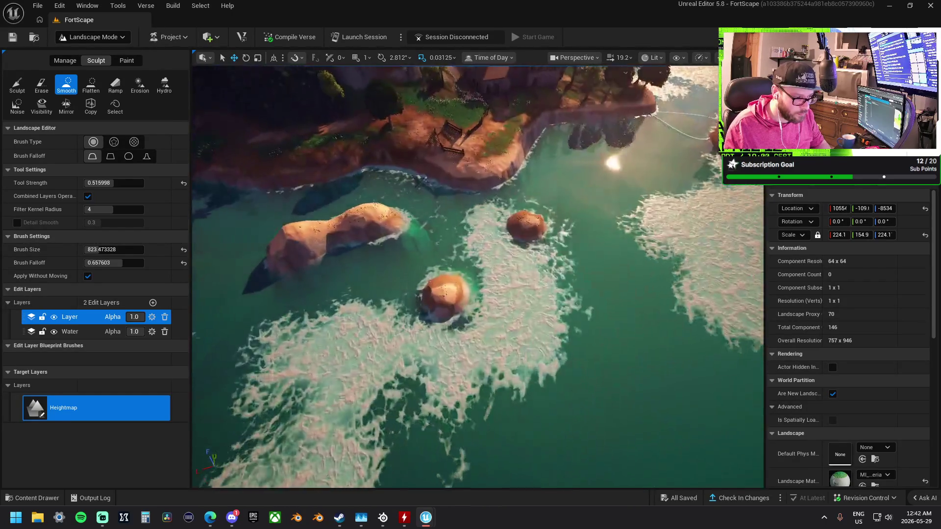
{"action": "key", "text": "s"}
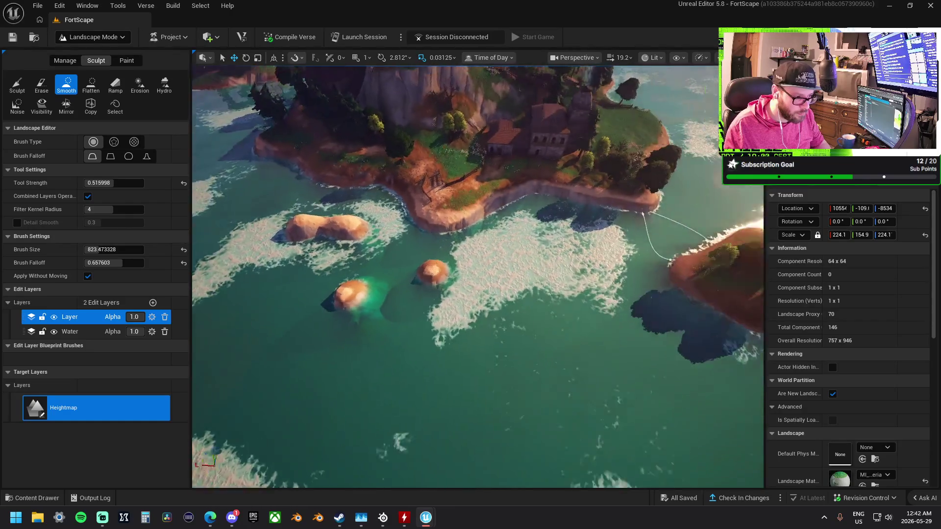
{"action": "key", "text": "w"}
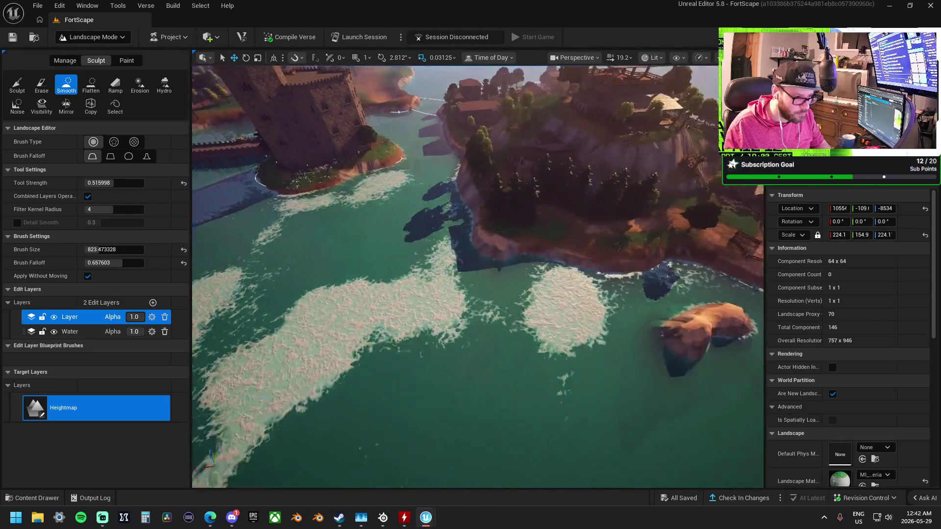
{"action": "key", "text": "w"}
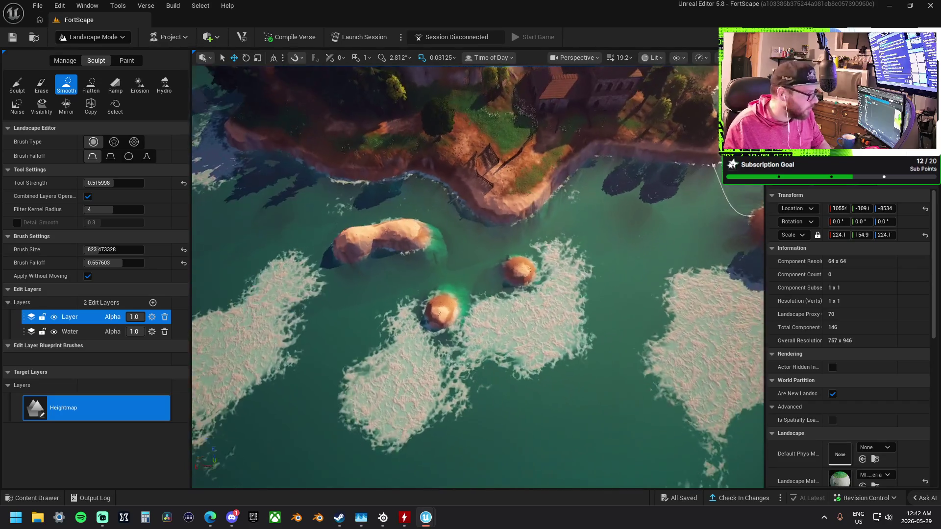
Flatten the rock islands down into the water with the Flatten sculpt tool.
{"action": "left_click", "coordinate": [91, 88]}
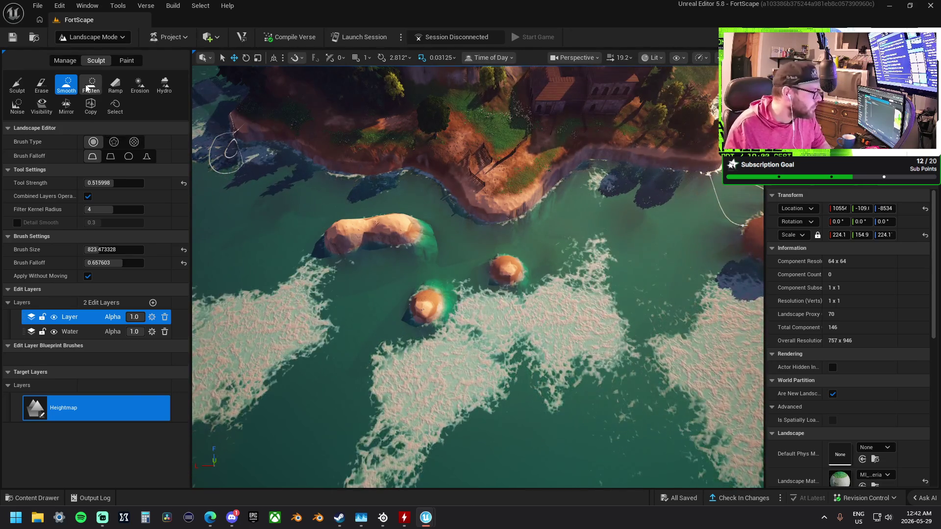
{"action": "mouse_move", "coordinate": [513, 271]}
{"action": "left_mouse_down"}
{"action": "mouse_move", "coordinate": [398, 242]}
{"action": "mouse_move", "coordinate": [399, 266]}
{"action": "mouse_move", "coordinate": [426, 315]}
{"action": "mouse_move", "coordinate": [399, 249]}
{"action": "left_mouse_up"}
{"action": "scroll", "coordinate": [357, 252], "scroll_direction": "up", "scroll_amount": 5}
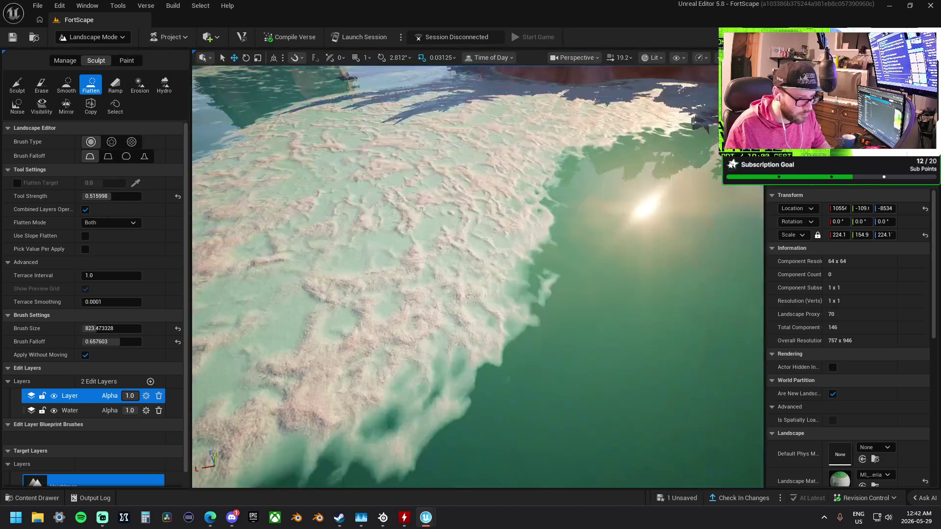
{"action": "scroll", "coordinate": [478, 277], "scroll_direction": "up", "scroll_amount": 5}
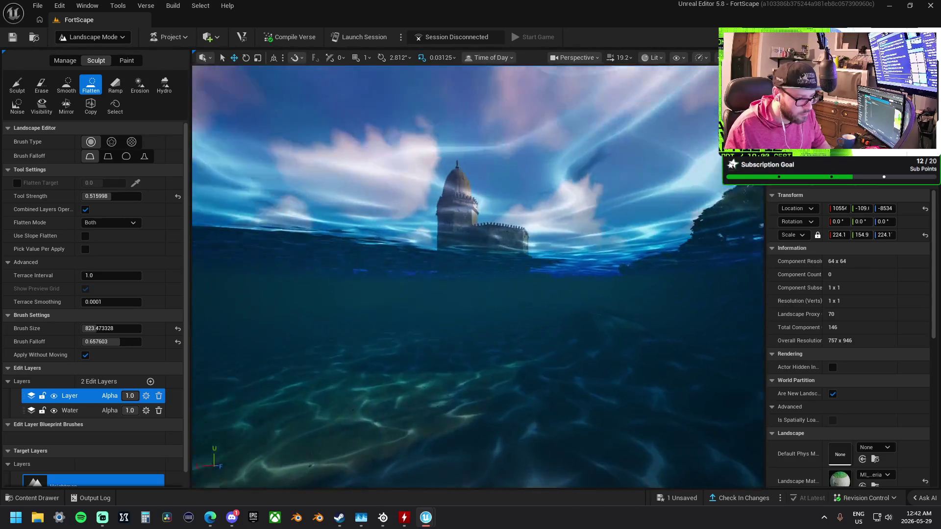
{"action": "scroll", "coordinate": [477, 276], "scroll_direction": "down", "scroll_amount": 5}
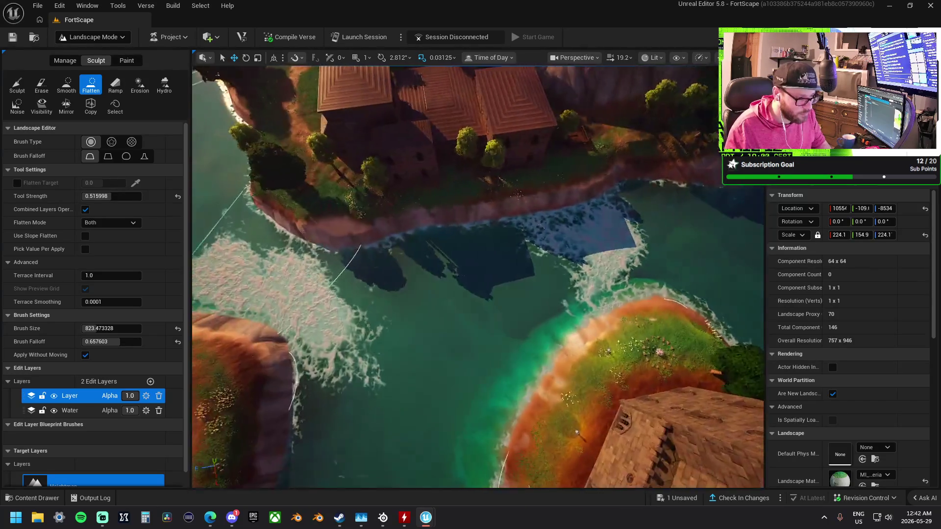
{"action": "scroll", "coordinate": [368, 278], "scroll_direction": "down", "scroll_amount": 3}
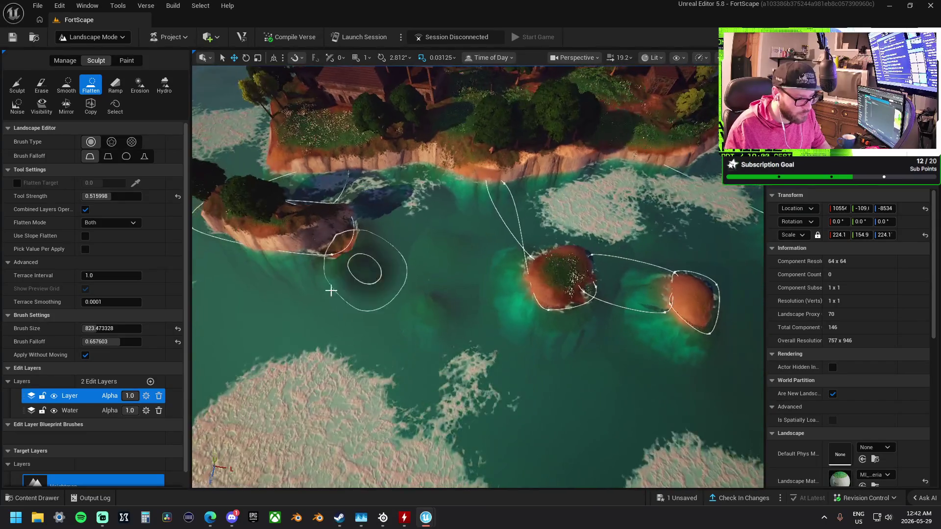
{"action": "scroll", "coordinate": [432, 254], "scroll_direction": "up", "scroll_amount": 5}
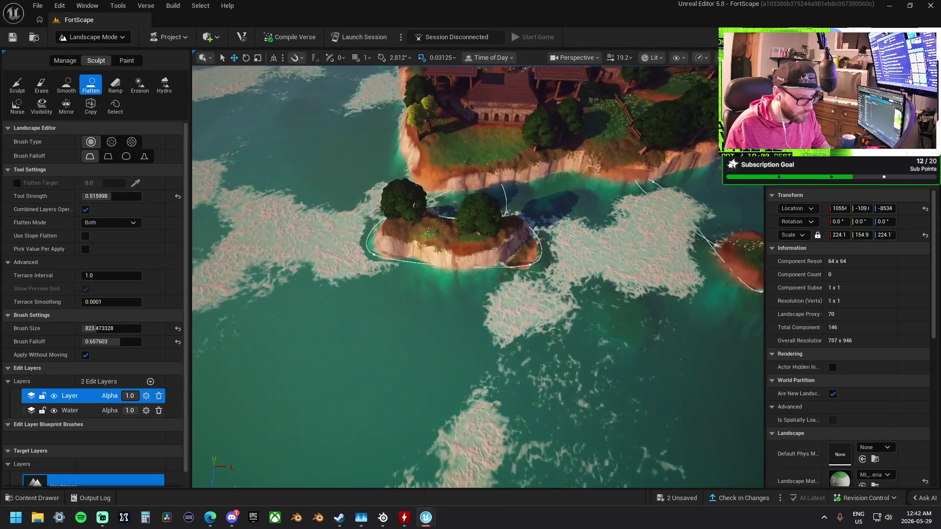
{"action": "scroll", "coordinate": [477, 276], "scroll_direction": "down", "scroll_amount": 5}
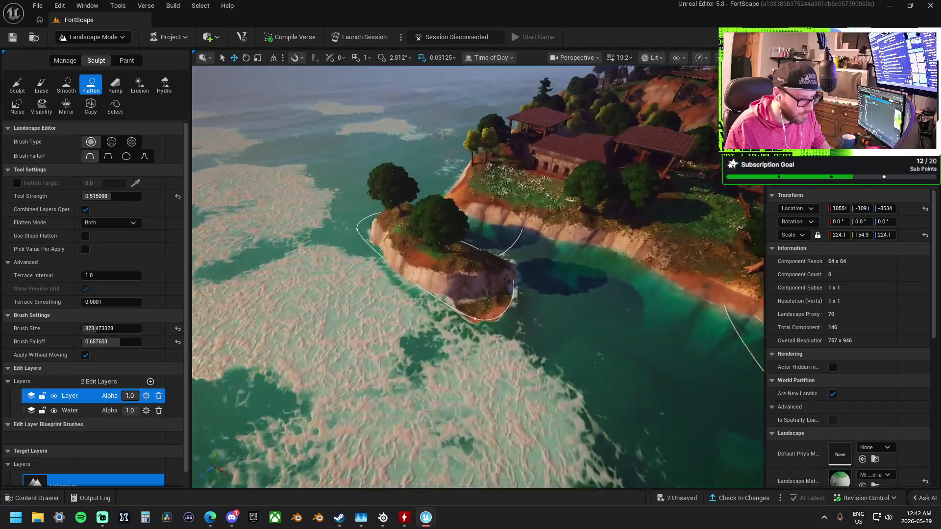
{"action": "scroll", "coordinate": [439, 284], "scroll_direction": "down", "scroll_amount": 5}
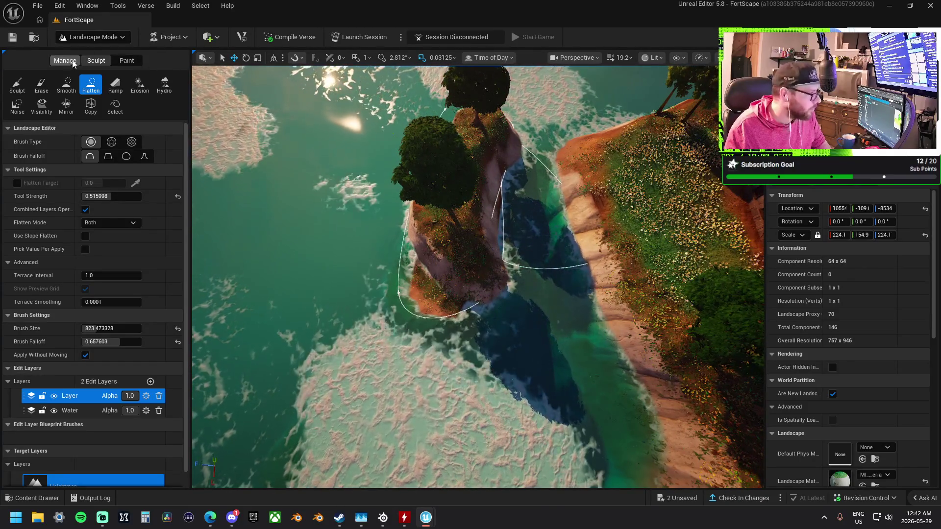
{"action": "left_click", "coordinate": [94, 38]}
Switch to Selection Mode and select the river water spline, undoing a stray point move.
{"action": "left_click", "coordinate": [93, 53]}
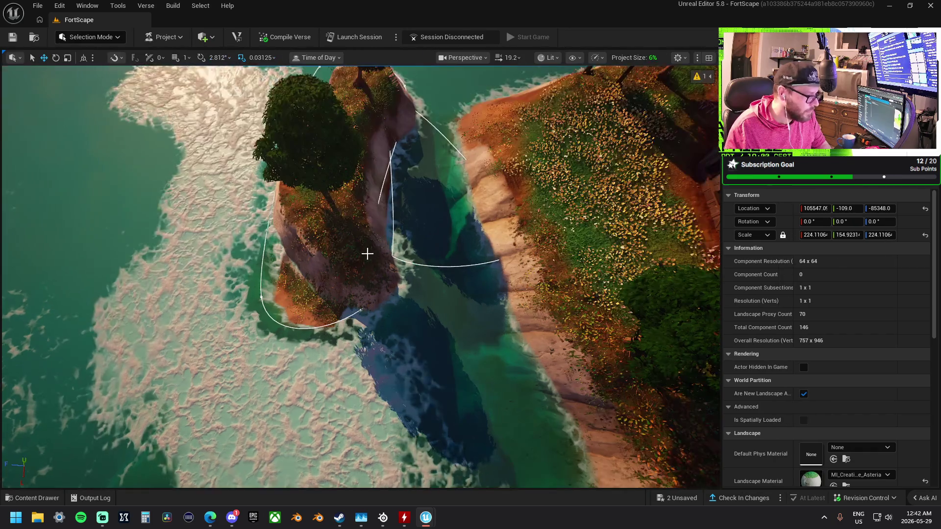
{"action": "left_click", "coordinate": [262, 297]}
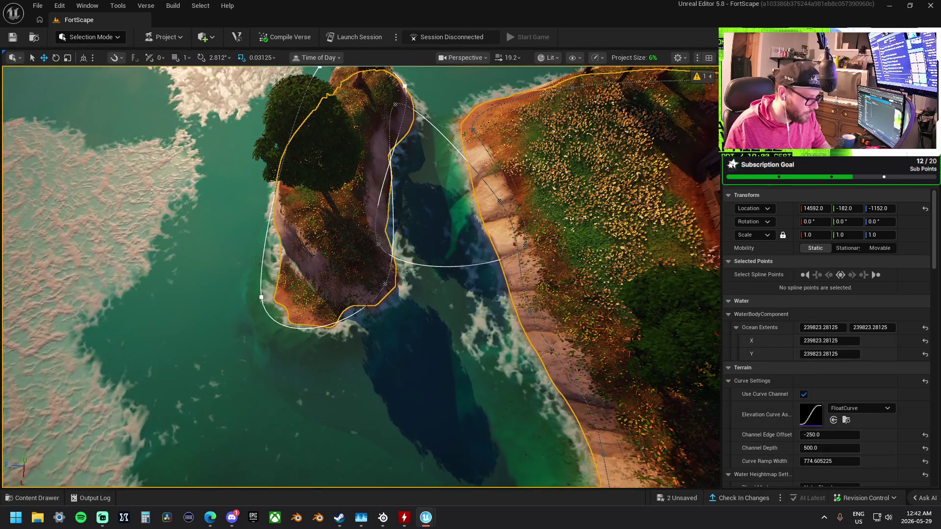
{"action": "mouse_move", "coordinate": [259, 297]}
{"action": "left_mouse_down"}
{"action": "mouse_move", "coordinate": [250, 294]}
{"action": "mouse_move", "coordinate": [304, 255]}
{"action": "mouse_move", "coordinate": [373, 230]}
{"action": "left_mouse_up"}
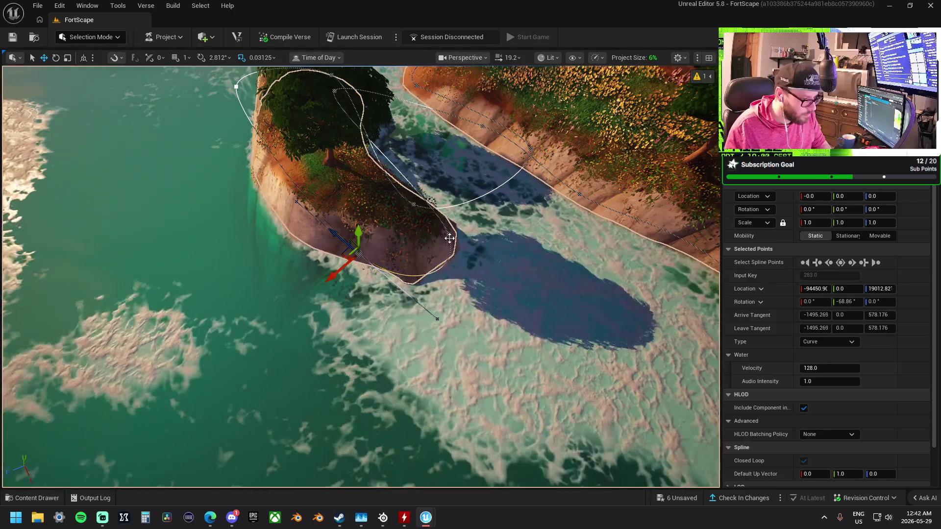
{"action": "left_click", "coordinate": [440, 238]}
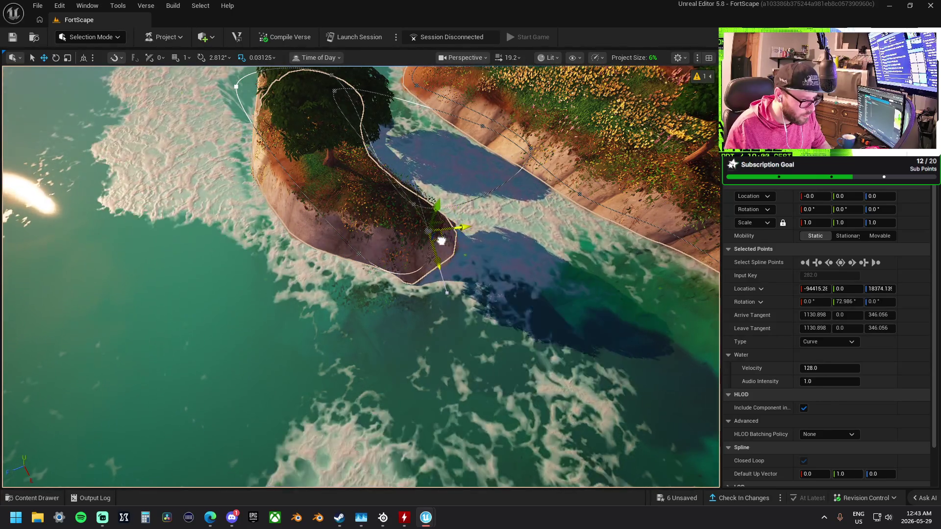
{"action": "mouse_move", "coordinate": [441, 240]}
{"action": "left_mouse_down"}
{"action": "mouse_move", "coordinate": [413, 188]}
{"action": "mouse_move", "coordinate": [450, 228]}
{"action": "mouse_move", "coordinate": [402, 230]}
{"action": "mouse_move", "coordinate": [421, 211]}
{"action": "left_mouse_up"}
{"action": "key", "text": "ctrl+z"}
Delete the water spline points outlining the right island, including its spiky tip.
{"action": "left_click", "coordinate": [451, 244]}
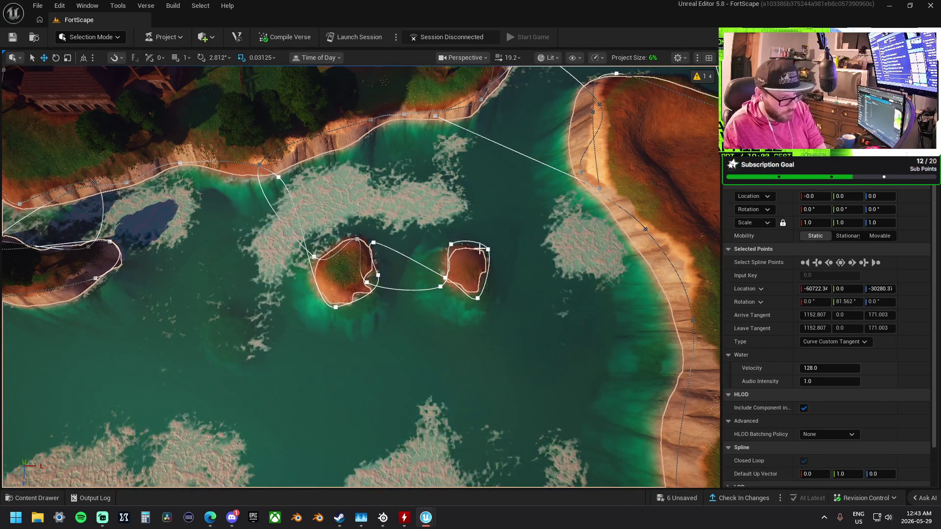
{"action": "left_click", "coordinate": [487, 249]}
{"action": "key", "text": "Delete"}
{"action": "left_click", "coordinate": [451, 243]}
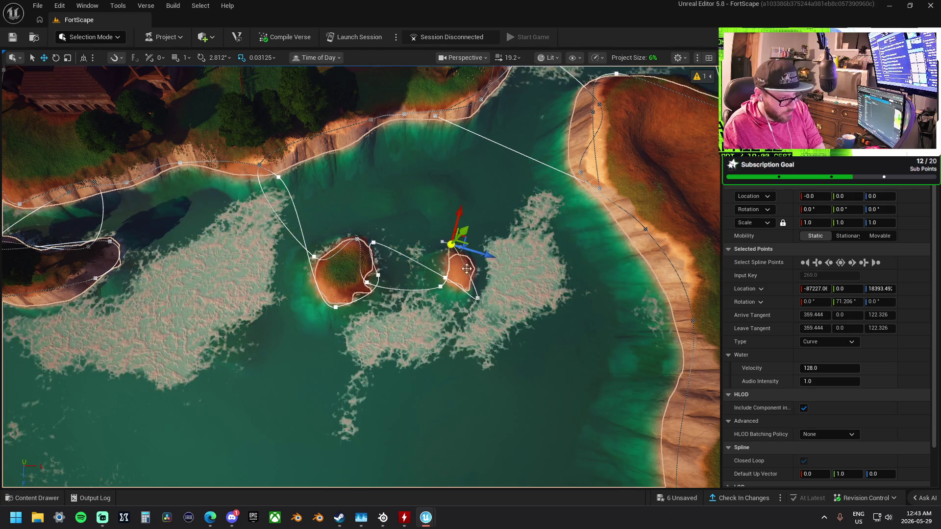
{"action": "key", "text": "Delete"}
{"action": "left_click", "coordinate": [477, 297]}
{"action": "key", "text": "Delete"}
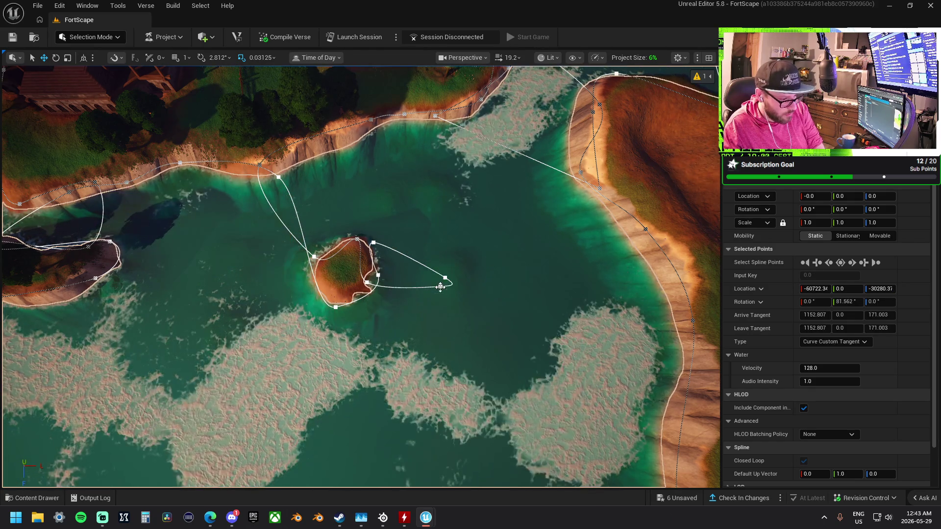
{"action": "left_click", "coordinate": [445, 277]}
{"action": "key", "text": "Delete"}
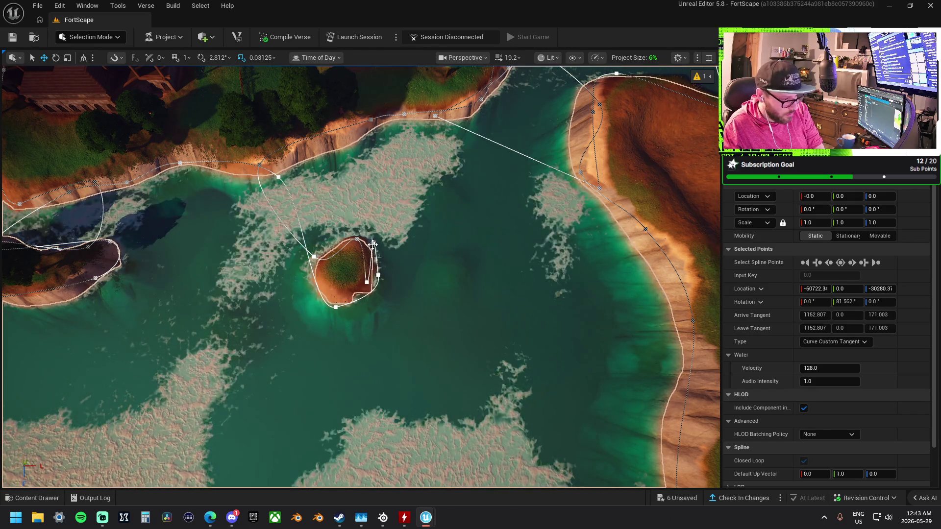
Delete the remaining island outline points, then select the spline's end points.
{"action": "left_click", "coordinate": [367, 282]}
{"action": "key", "text": "Delete"}
{"action": "left_click", "coordinate": [357, 239]}
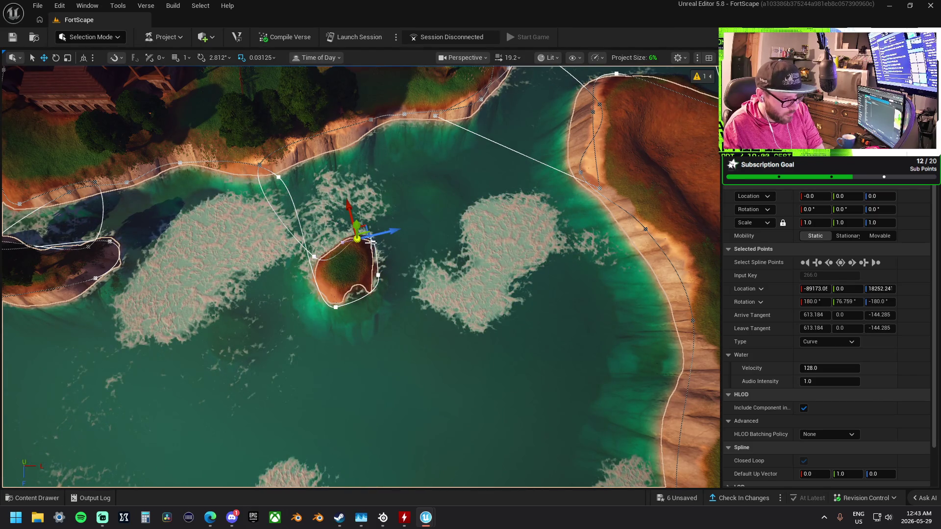
{"action": "key", "text": "Delete"}
{"action": "left_click", "coordinate": [370, 245]}
{"action": "key", "text": "Delete"}
{"action": "left_click", "coordinate": [314, 256]}
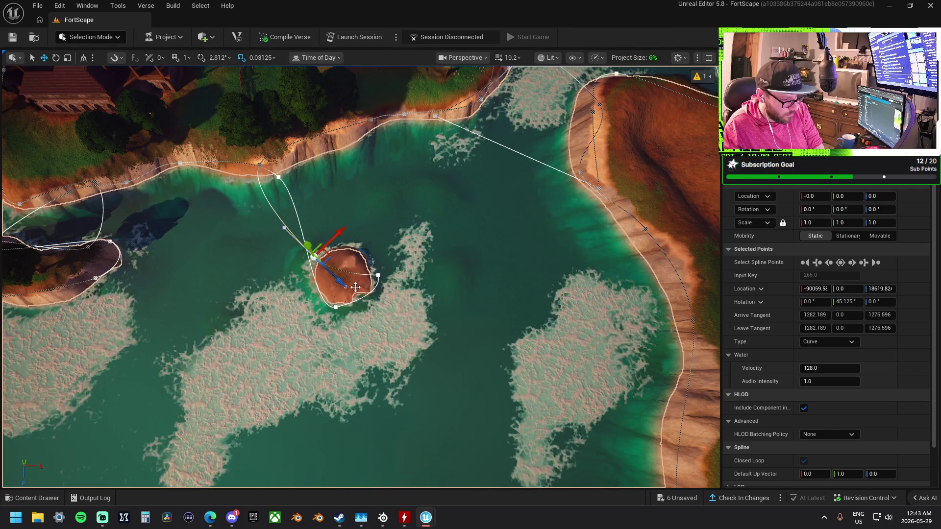
{"action": "key", "text": "Delete"}
{"action": "left_click", "coordinate": [335, 306]}
{"action": "key", "text": "Delete"}
{"action": "left_click", "coordinate": [280, 176]}
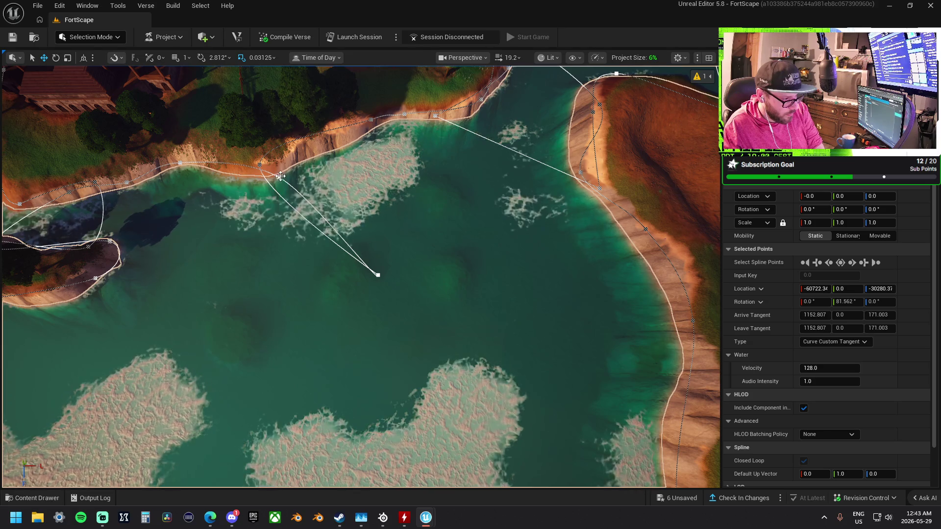
{"action": "left_click", "coordinate": [378, 275]}
Move the view to the small wooded island and inspect its spline from a low oblique angle.
{"action": "left_click_drag", "start_coordinate": [377, 275], "coordinate": [378, 275]}
{"action": "left_click_drag", "start_coordinate": [300, 255], "coordinate": [300, 255]}
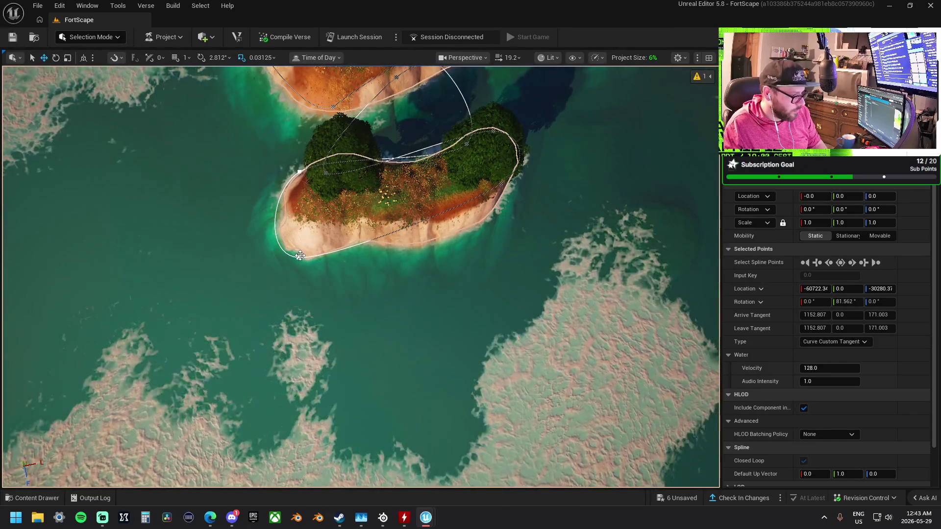
{"action": "left_click", "coordinate": [300, 256]}
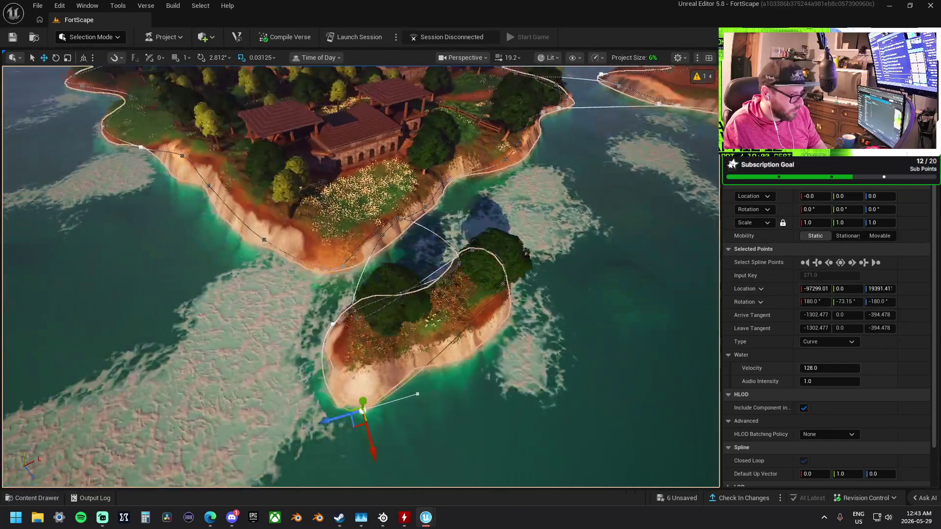
{"action": "mouse_move", "coordinate": [300, 255]}
{"action": "left_mouse_down"}
{"action": "mouse_move", "coordinate": [445, 275]}
{"action": "mouse_move", "coordinate": [470, 294]}
{"action": "mouse_move", "coordinate": [456, 289]}
{"action": "mouse_move", "coordinate": [421, 306]}
{"action": "mouse_move", "coordinate": [359, 280]}
{"action": "left_mouse_up"}
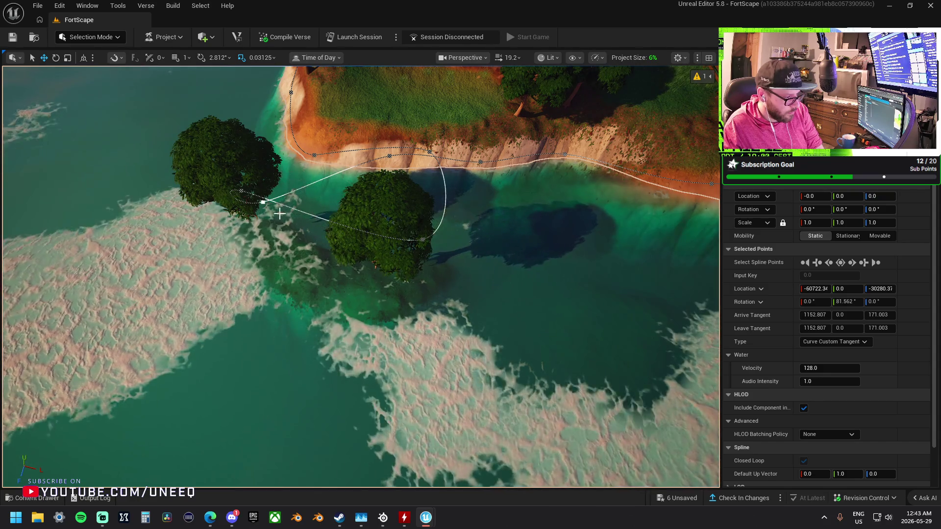
{"action": "left_click", "coordinate": [255, 200]}
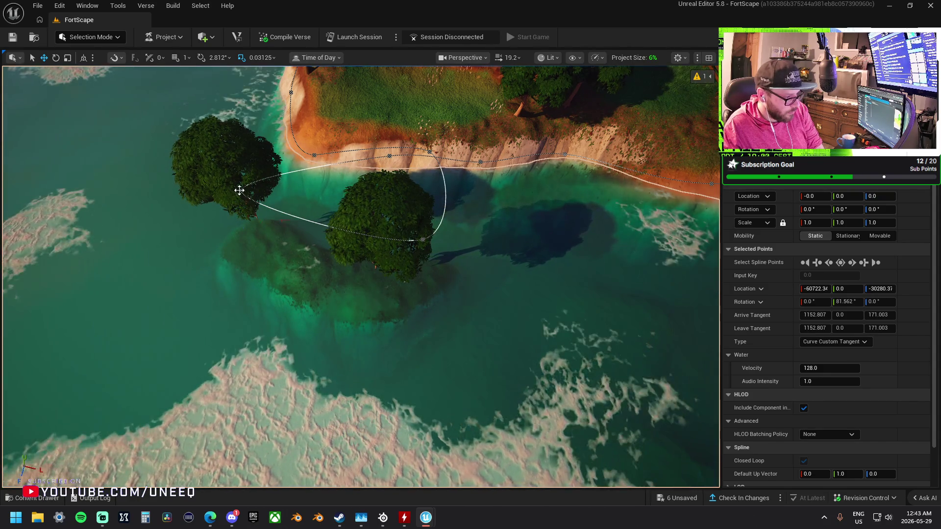
{"action": "left_click", "coordinate": [239, 190]}
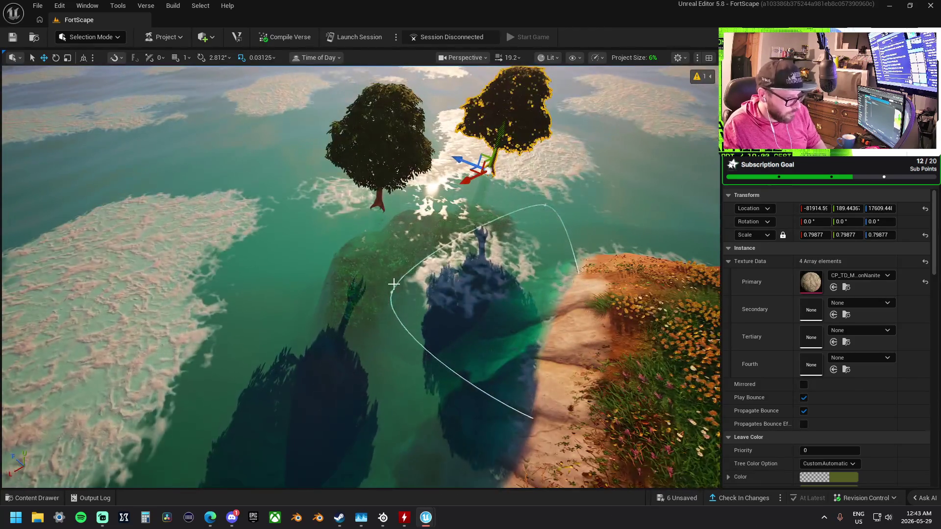
Select the island's water body and adjust the spline points around its shoreline loop.
{"action": "left_click", "coordinate": [391, 291]}
{"action": "left_click", "coordinate": [392, 292]}
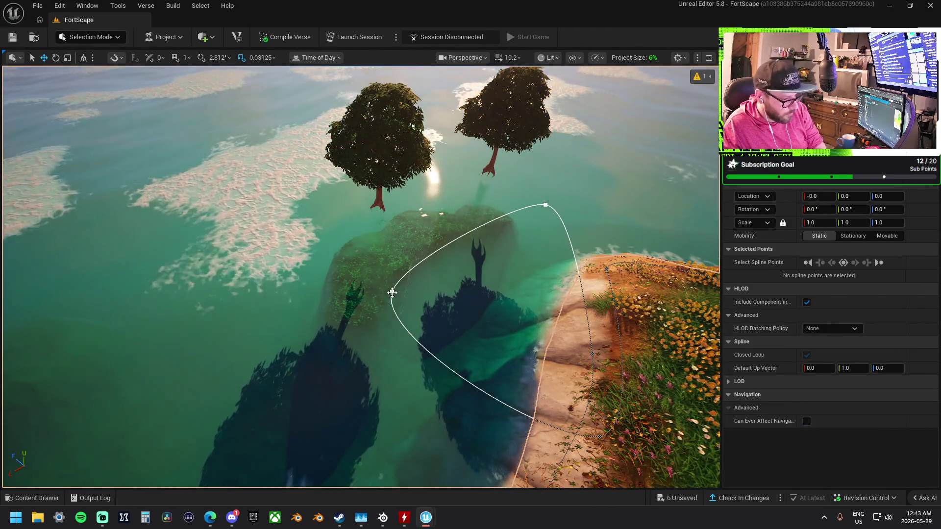
{"action": "left_click", "coordinate": [547, 207]}
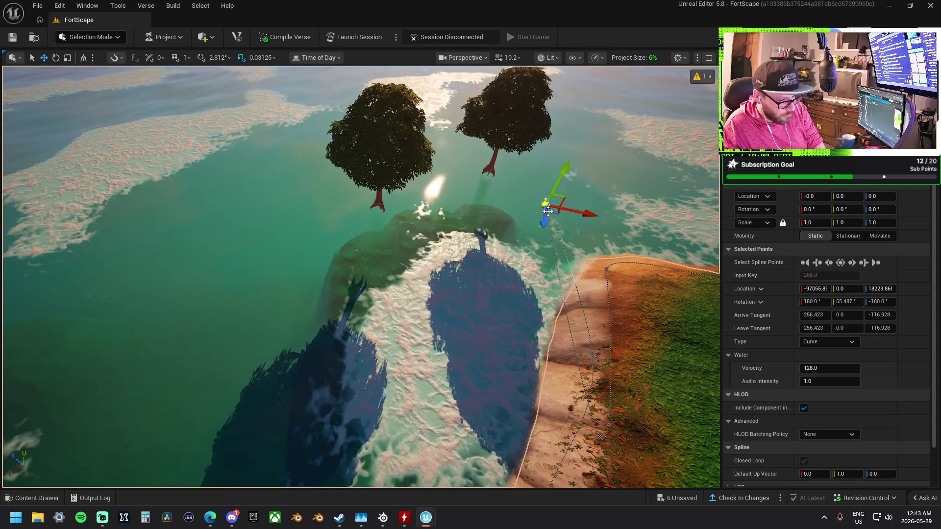
{"action": "left_click", "coordinate": [532, 275]}
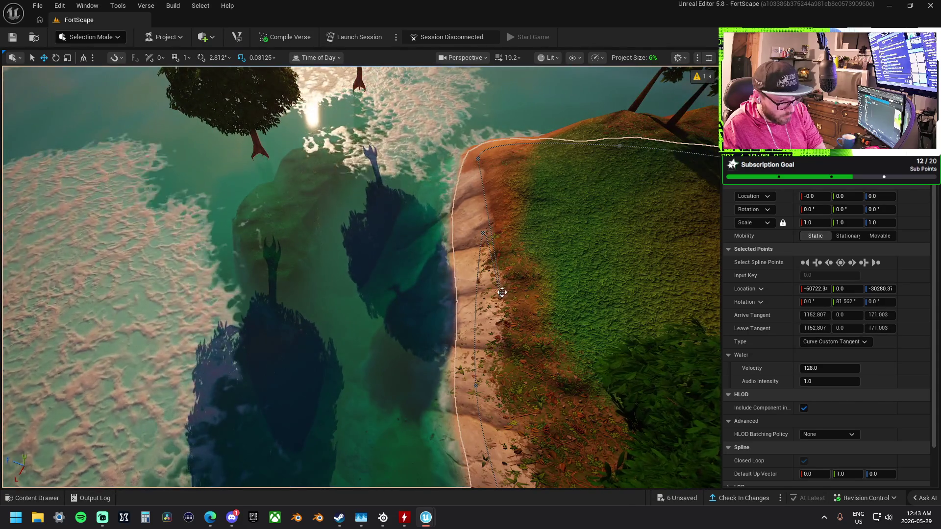
{"action": "left_click", "coordinate": [501, 292]}
{"action": "left_click", "coordinate": [477, 273]}
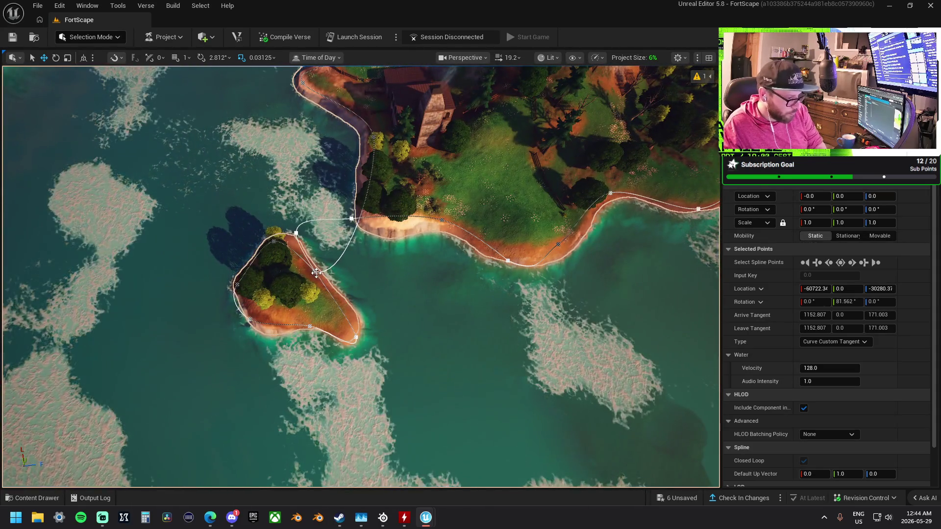
Delete the spline points at the island's south tip and west edge.
{"action": "left_click_drag", "start_coordinate": [316, 273], "coordinate": [315, 271]}
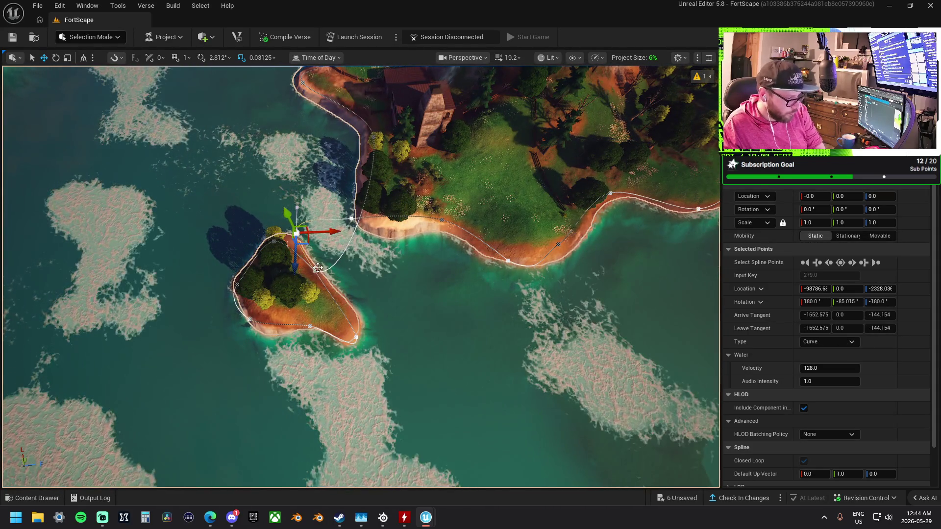
{"action": "left_click", "coordinate": [355, 338]}
{"action": "key", "text": "Delete"}
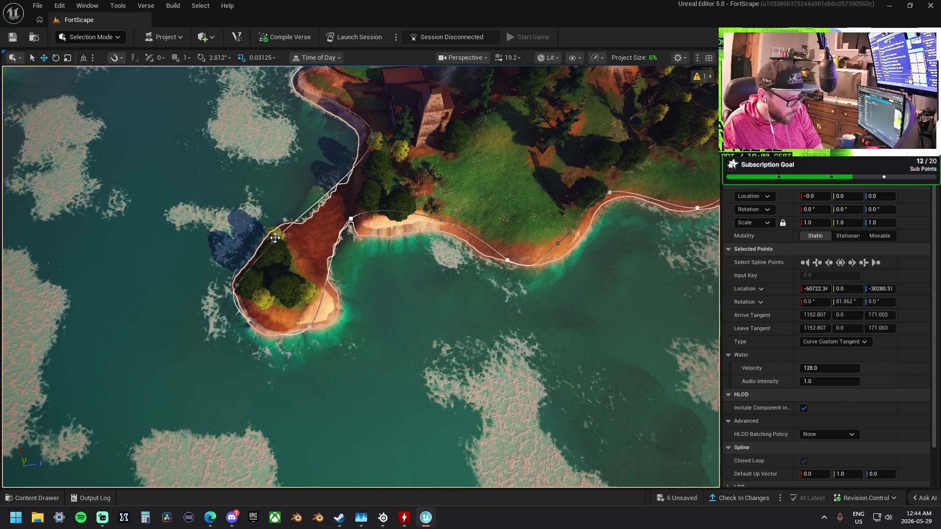
{"action": "left_click", "coordinate": [274, 236]}
{"action": "key", "text": "Delete"}
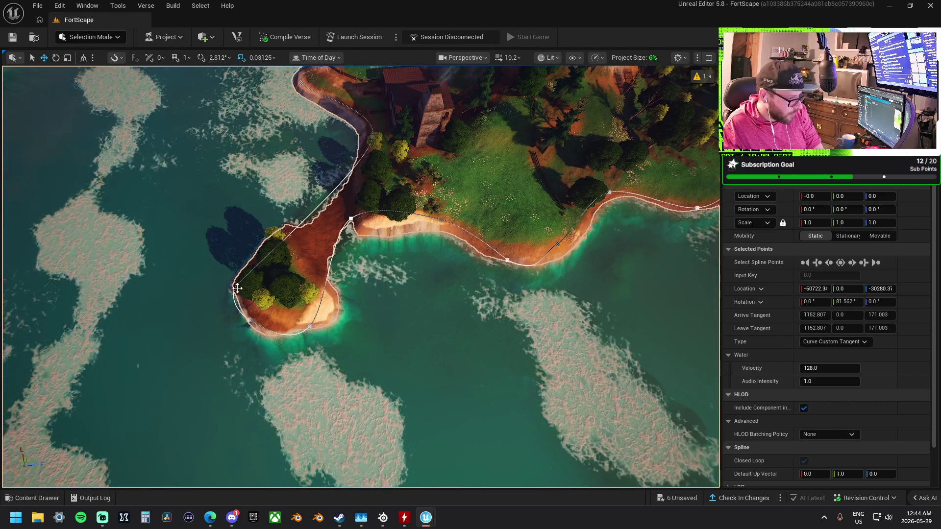
{"action": "left_click", "coordinate": [307, 327]}
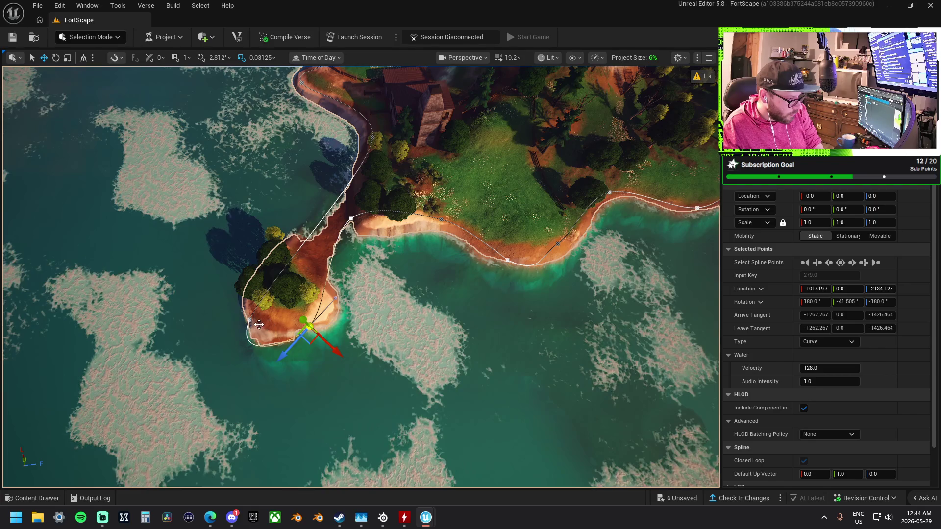
{"action": "key", "text": "Delete"}
{"action": "key", "text": "Delete"}
{"action": "key", "text": "Delete"}
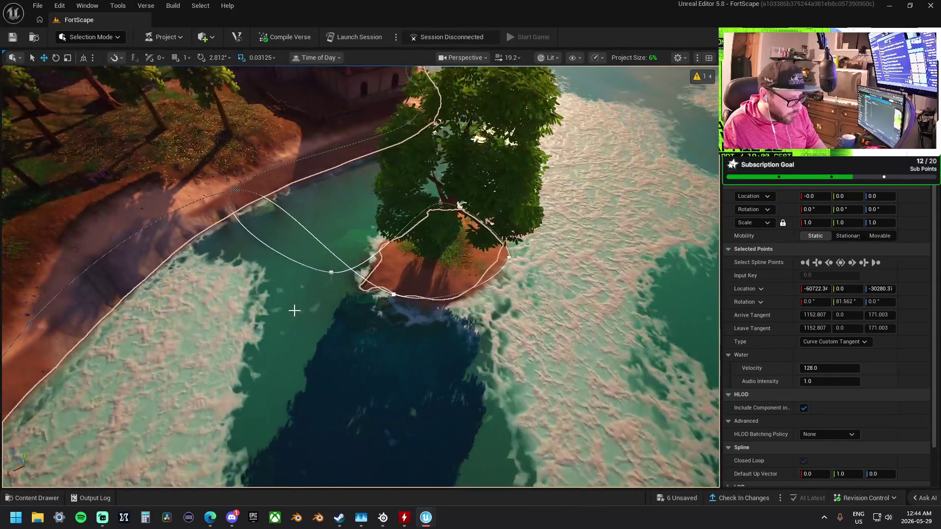
Delete the island-edge spline point and the point near the tree.
{"action": "left_click", "coordinate": [394, 292]}
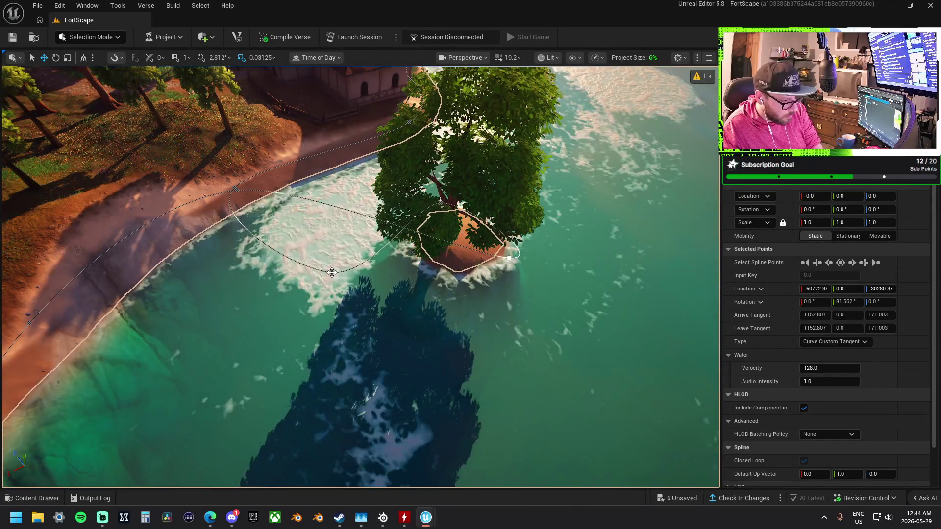
{"action": "left_click", "coordinate": [331, 271]}
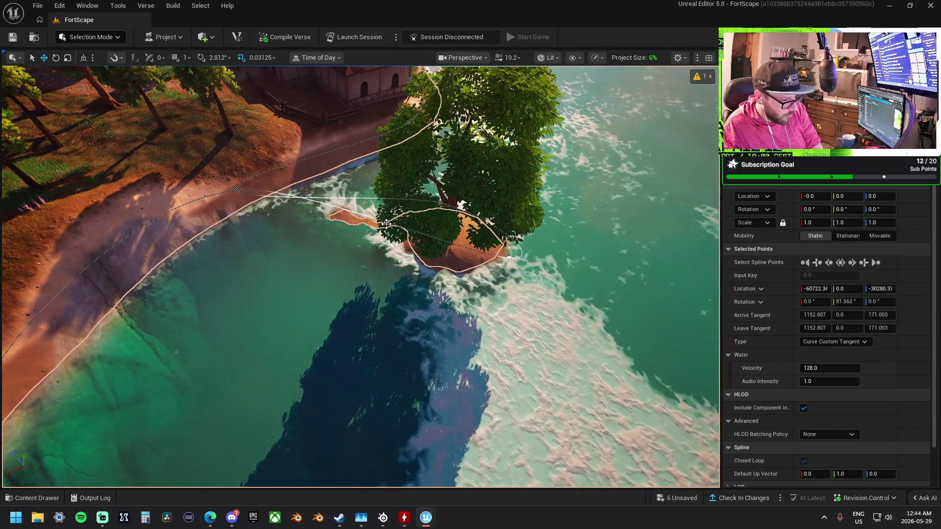
{"action": "left_click", "coordinate": [509, 258]}
{"action": "key", "text": "Delete"}
{"action": "left_click", "coordinate": [439, 204]}
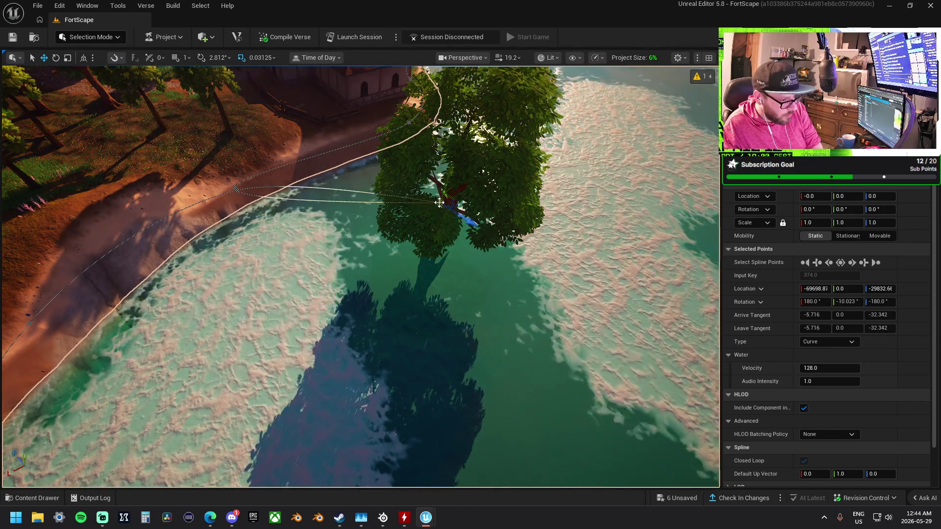
{"action": "key", "text": "Delete"}
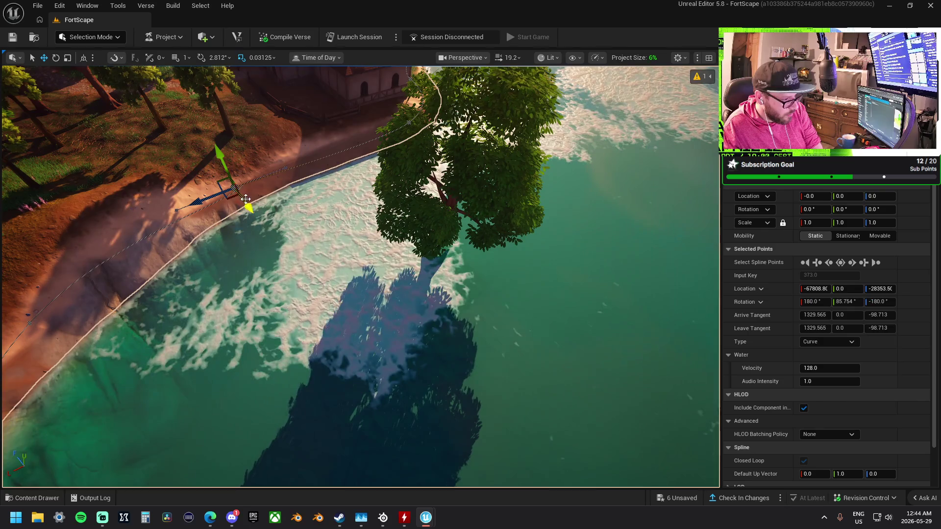
{"action": "scroll", "coordinate": [361, 277], "scroll_direction": "down", "scroll_amount": 10}
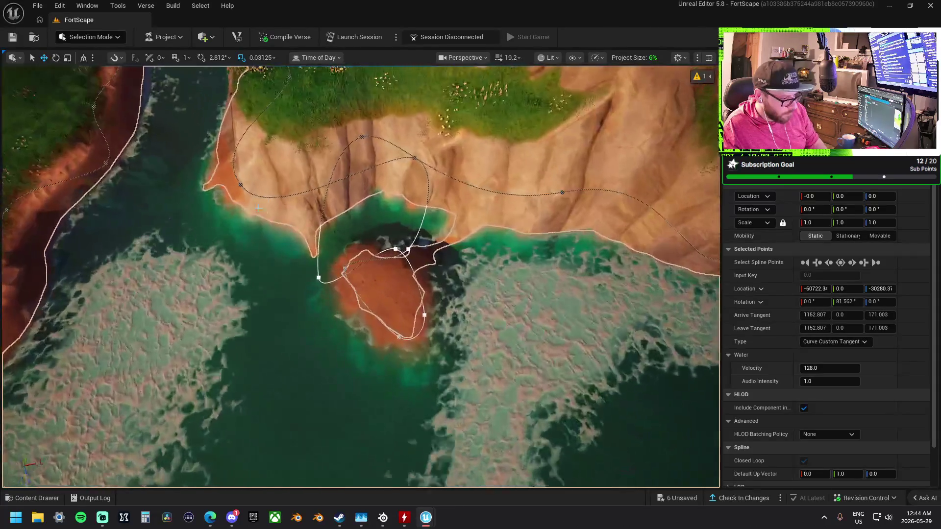
Delete the grass island's right-side, leftover-loop and top spline points, reshaping one point.
{"action": "left_click", "coordinate": [323, 277]}
{"action": "key", "text": "Delete"}
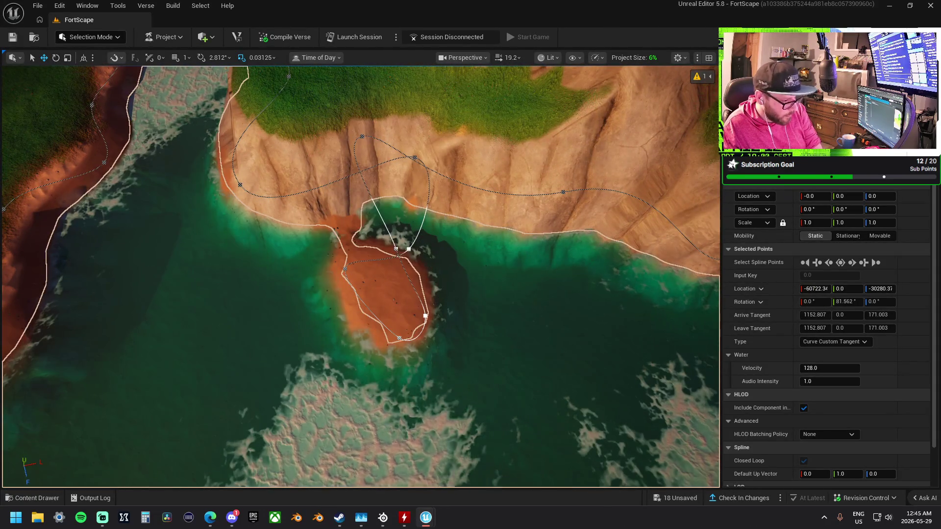
{"action": "left_click", "coordinate": [388, 220]}
{"action": "left_click_drag", "start_coordinate": [389, 221], "coordinate": [410, 250]}
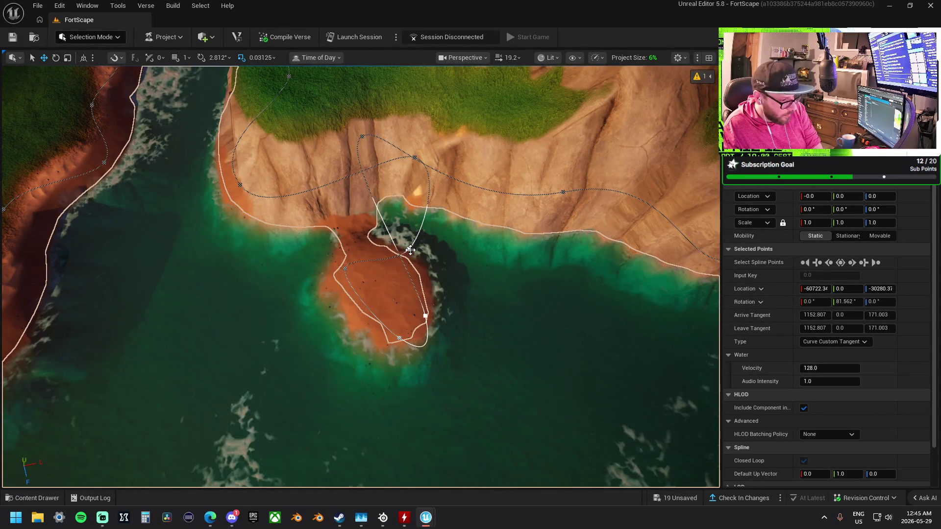
{"action": "left_click", "coordinate": [345, 268]}
{"action": "key", "text": "Delete"}
{"action": "left_click", "coordinate": [425, 317]}
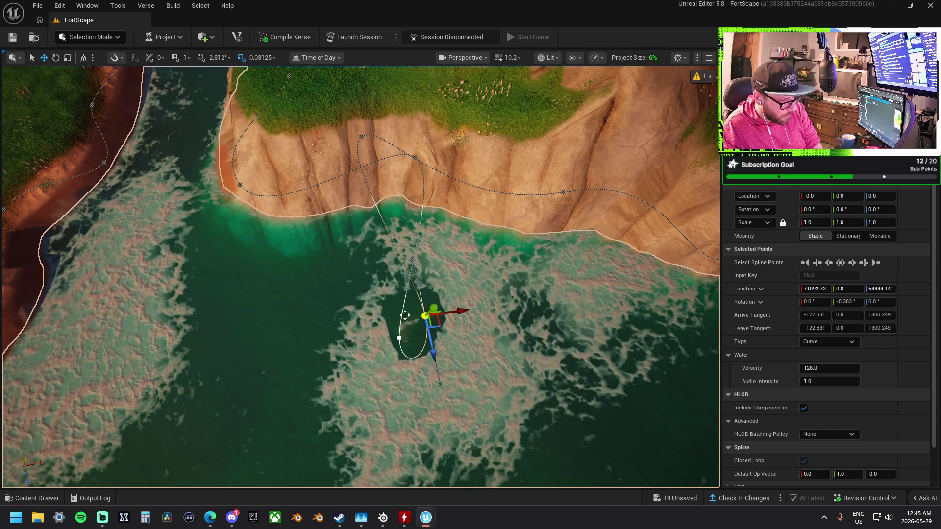
{"action": "key", "text": "Delete"}
{"action": "left_click", "coordinate": [362, 137]}
{"action": "key", "text": "Delete"}
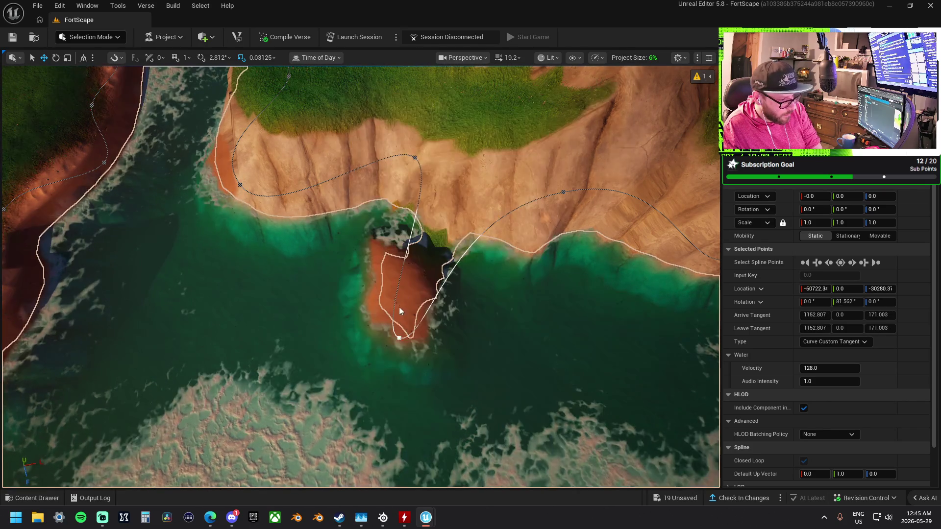
{"action": "left_click", "coordinate": [399, 337]}
Reshape the river bank spline around the grass strip and delete its end points, including point 102.
{"action": "mouse_move", "coordinate": [481, 269]}
{"action": "left_mouse_down"}
{"action": "mouse_move", "coordinate": [480, 206]}
{"action": "mouse_move", "coordinate": [262, 259]}
{"action": "left_mouse_up"}
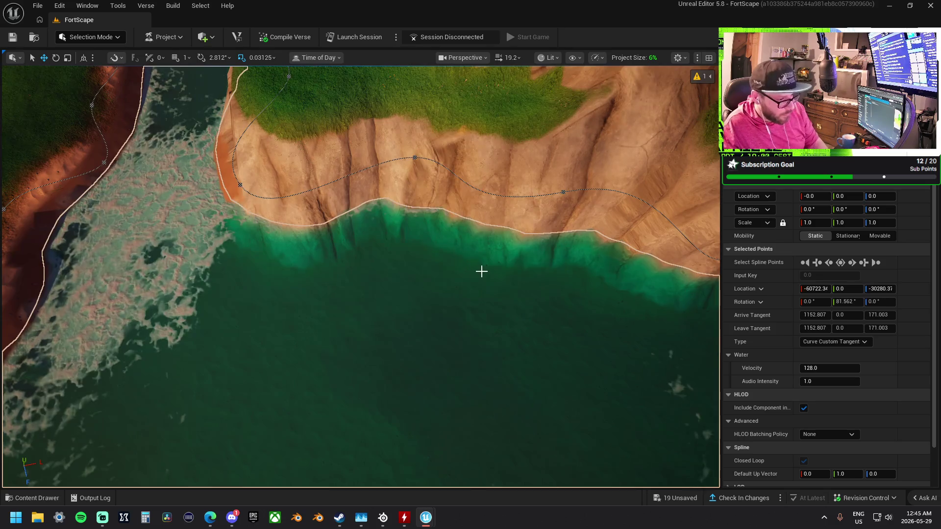
{"action": "left_click", "coordinate": [279, 332]}
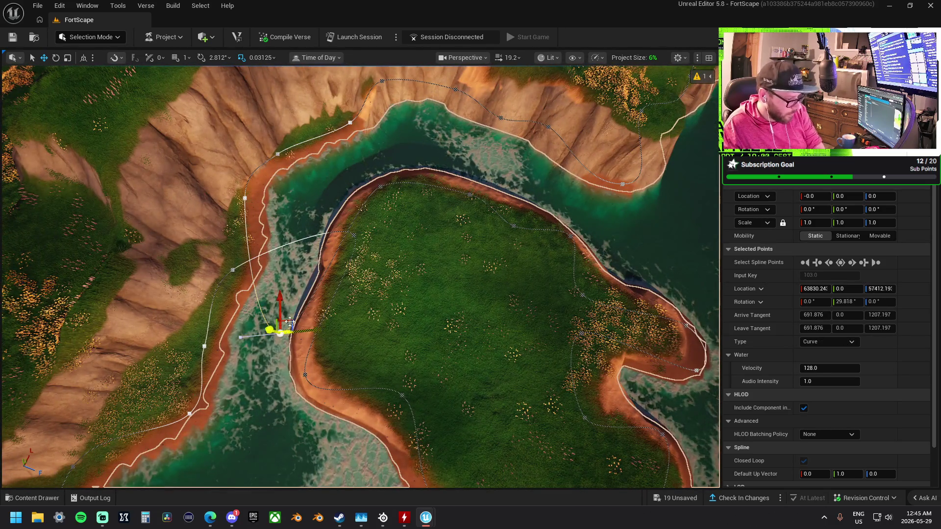
{"action": "mouse_move", "coordinate": [351, 234]}
{"action": "left_mouse_down"}
{"action": "mouse_move", "coordinate": [349, 195]}
{"action": "mouse_move", "coordinate": [373, 158]}
{"action": "mouse_move", "coordinate": [465, 193]}
{"action": "mouse_move", "coordinate": [504, 225]}
{"action": "mouse_move", "coordinate": [515, 262]}
{"action": "left_mouse_up"}
{"action": "left_click", "coordinate": [582, 295]}
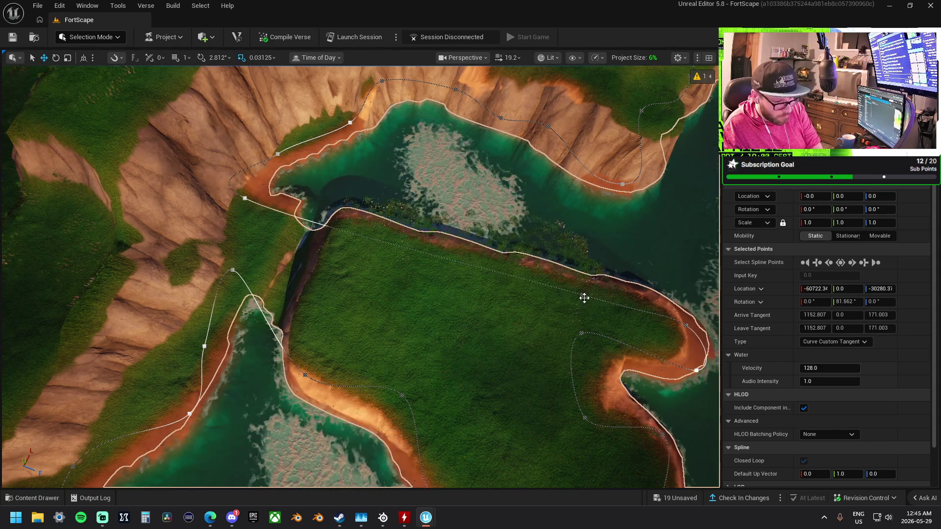
{"action": "left_click", "coordinate": [696, 370]}
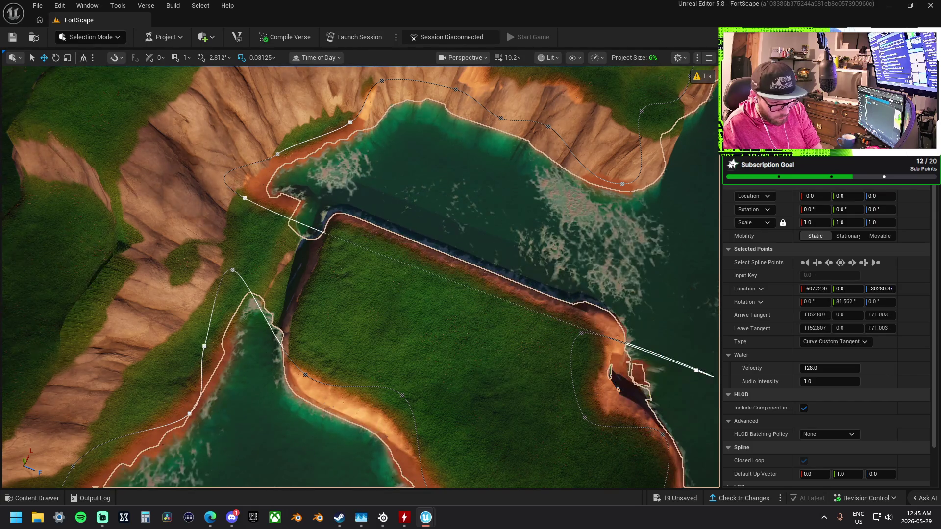
{"action": "key", "text": "Delete"}
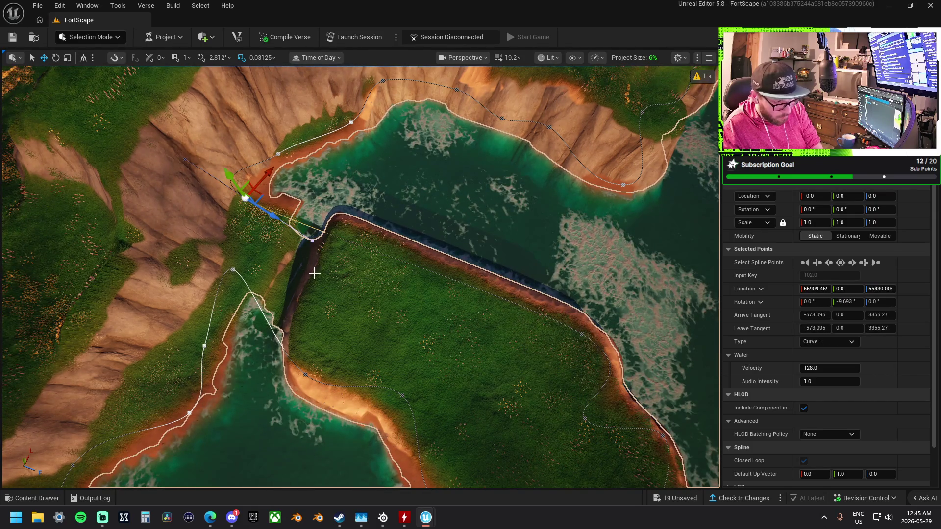
{"action": "key", "text": "Delete"}
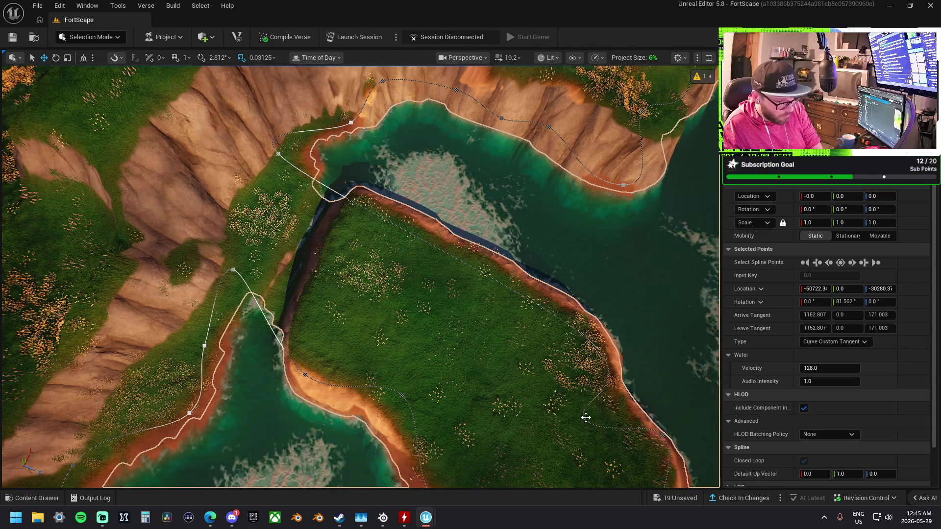
{"action": "key", "text": "Delete"}
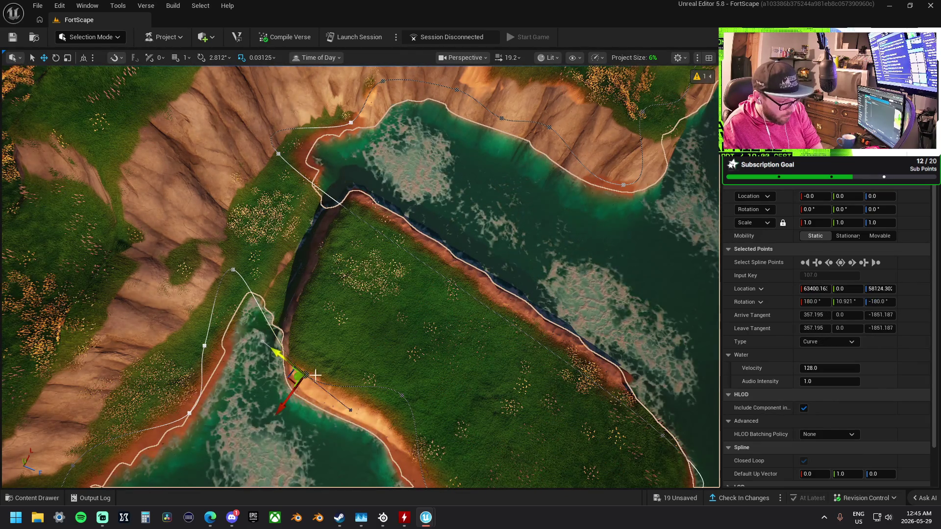
{"action": "key", "text": "Delete"}
Delete the points on the grass island's right bulge and right tip to taper it.
{"action": "left_click_drag", "start_coordinate": [378, 342], "coordinate": [476, 330]}
{"action": "key", "text": "Delete"}
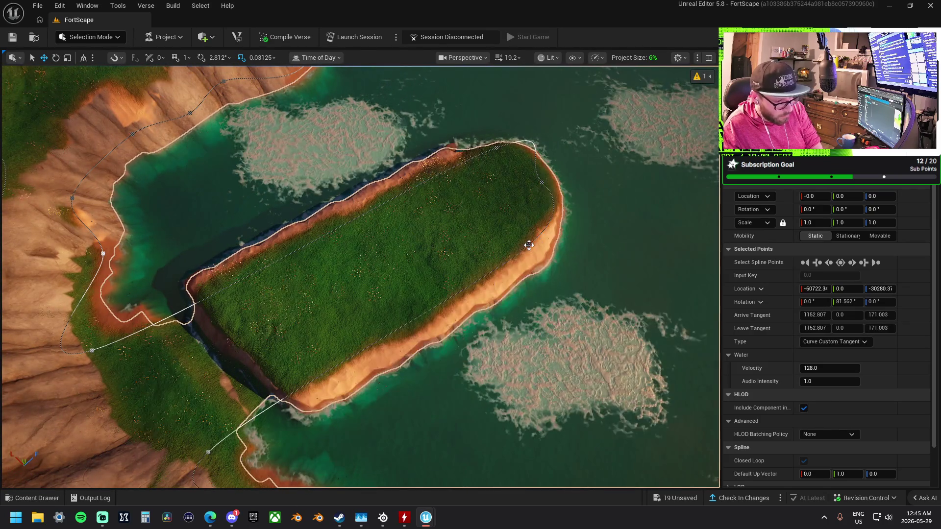
{"action": "left_click", "coordinate": [539, 185]}
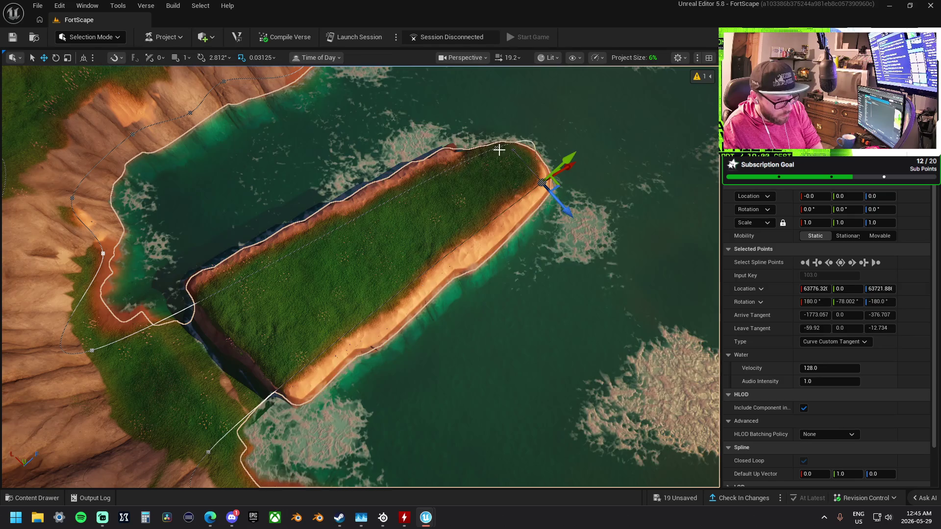
{"action": "key", "text": "Delete"}
{"action": "mouse_move", "coordinate": [494, 148]}
{"action": "left_mouse_down"}
{"action": "mouse_move", "coordinate": [491, 198]}
{"action": "mouse_move", "coordinate": [437, 323]}
{"action": "mouse_move", "coordinate": [416, 402]}
{"action": "mouse_move", "coordinate": [314, 291]}
{"action": "left_mouse_up"}
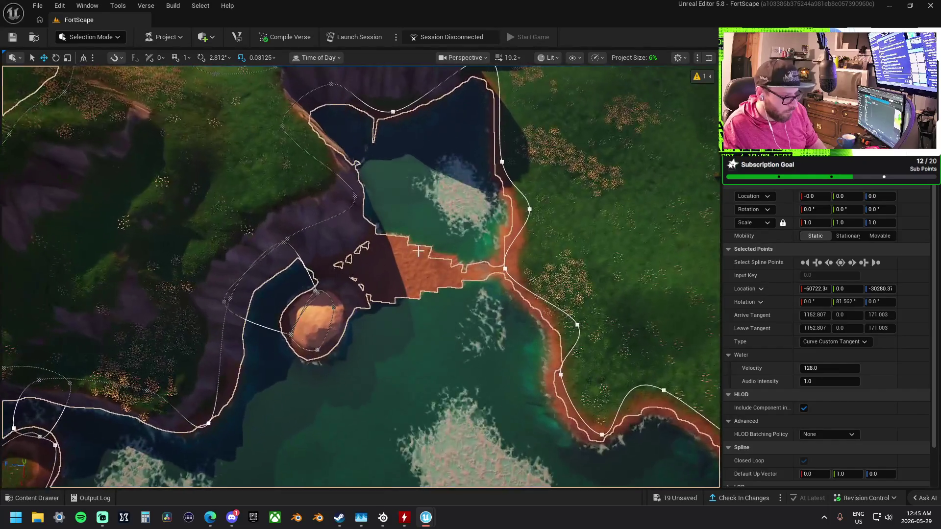
Delete every point of the small islet's spline loop so it disappears under water.
{"action": "left_click", "coordinate": [314, 291]}
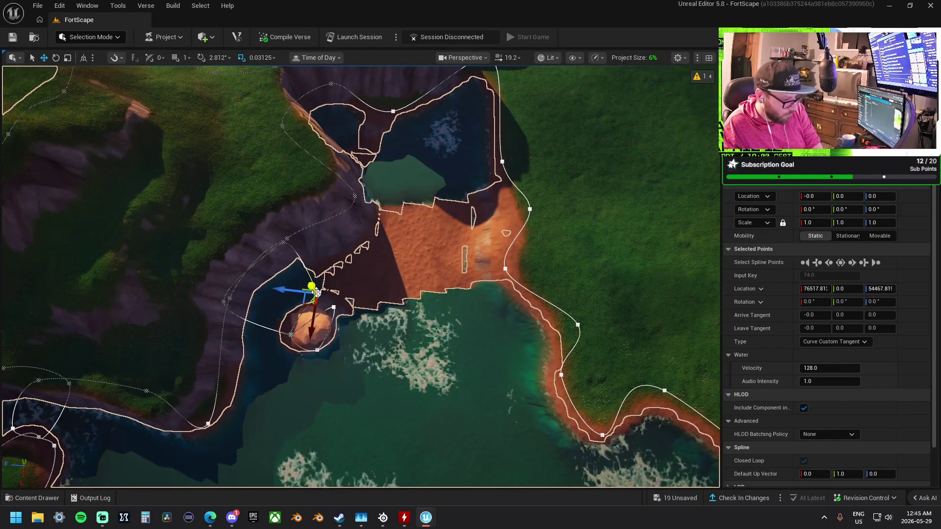
{"action": "left_click", "coordinate": [333, 307]}
{"action": "key", "text": "Delete"}
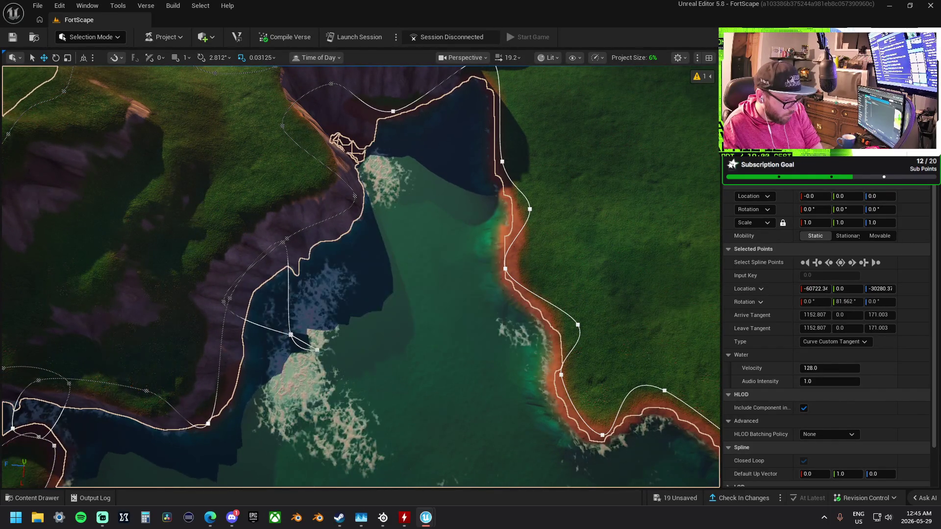
{"action": "left_click", "coordinate": [310, 344]}
{"action": "key", "text": "Delete"}
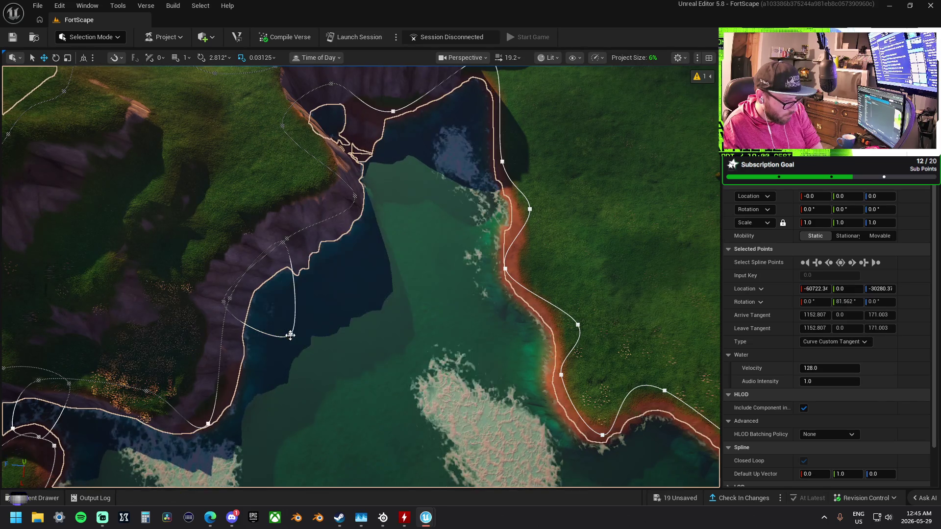
{"action": "key", "text": "Delete"}
{"action": "left_click", "coordinate": [290, 335]}
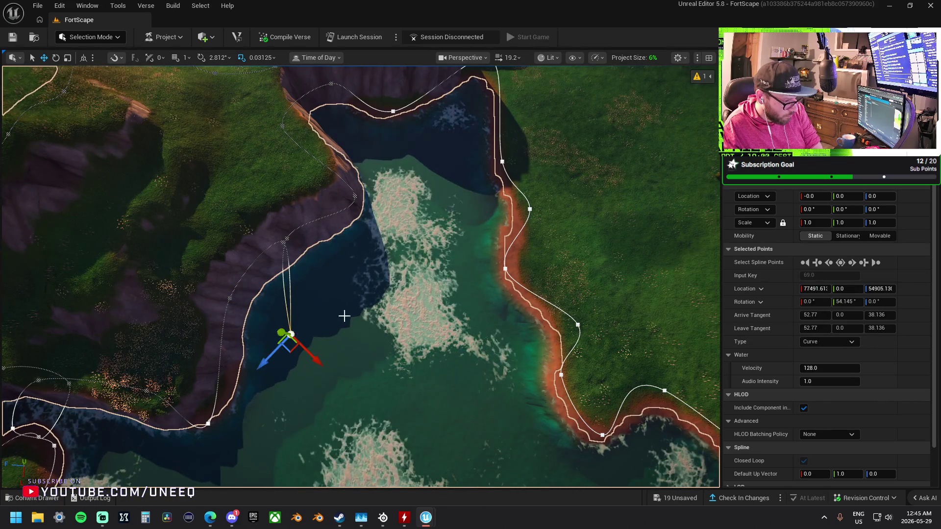
{"action": "key", "text": "Delete"}
{"action": "left_click", "coordinate": [284, 241]}
Remove the crater islet's loop point and a coastline point to smooth the curve.
{"action": "mouse_move", "coordinate": [402, 292]}
{"action": "left_mouse_down"}
{"action": "mouse_move", "coordinate": [414, 192]}
{"action": "mouse_move", "coordinate": [596, 146]}
{"action": "mouse_move", "coordinate": [697, 146]}
{"action": "left_mouse_up"}
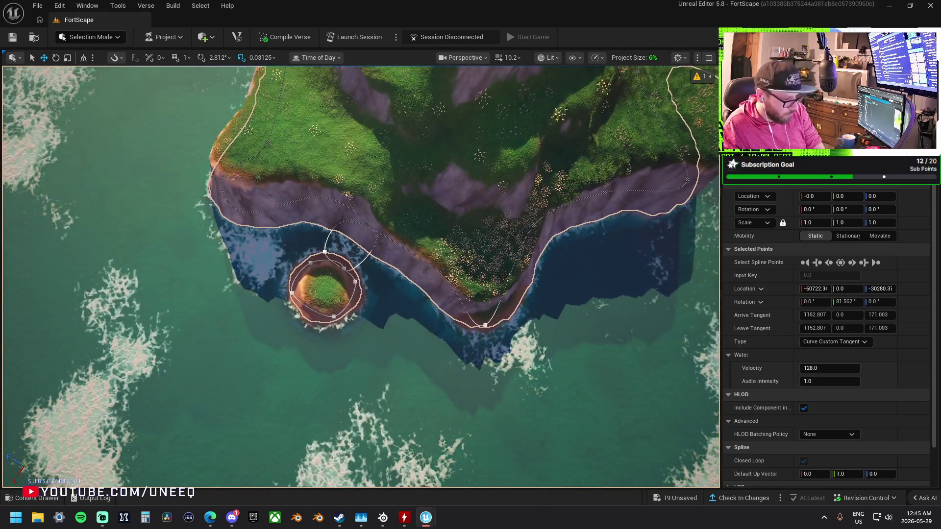
{"action": "left_click_drag", "start_coordinate": [324, 251], "coordinate": [340, 266]}
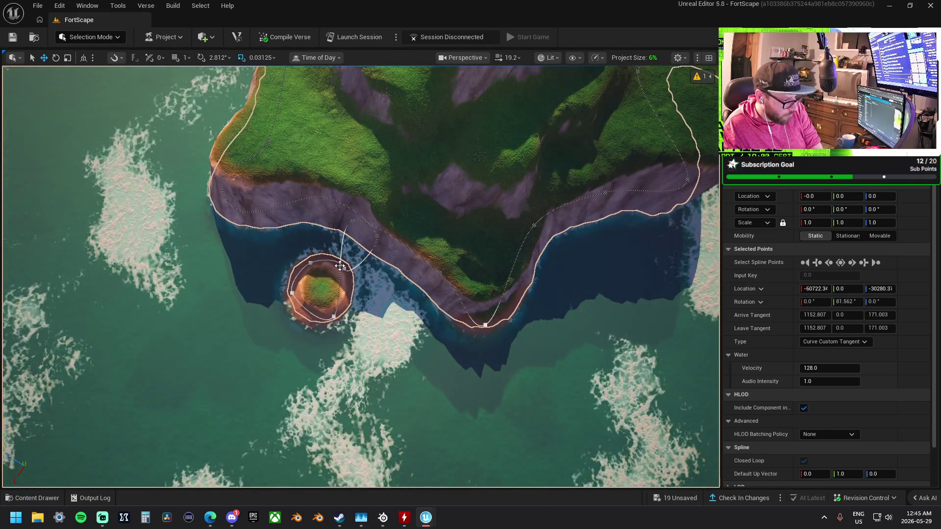
{"action": "left_click", "coordinate": [341, 265]}
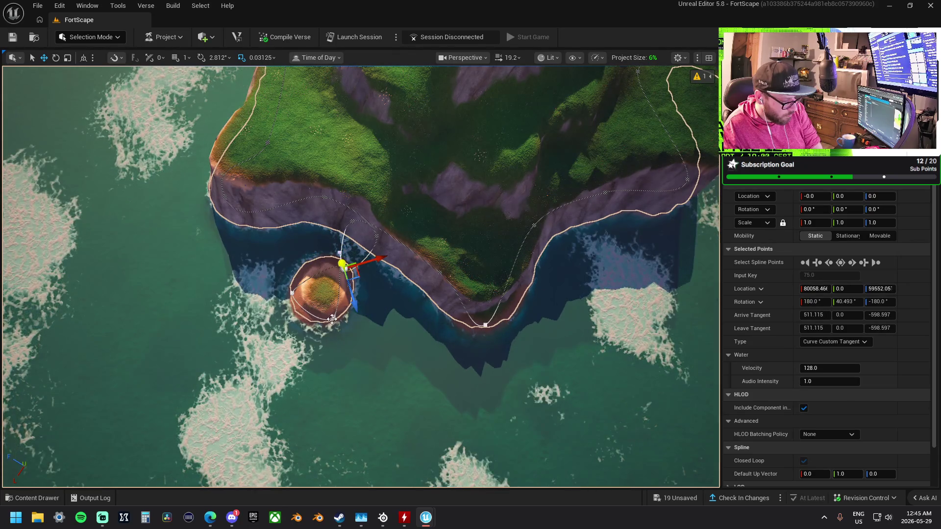
{"action": "key", "text": "Delete"}
{"action": "key", "text": "Delete"}
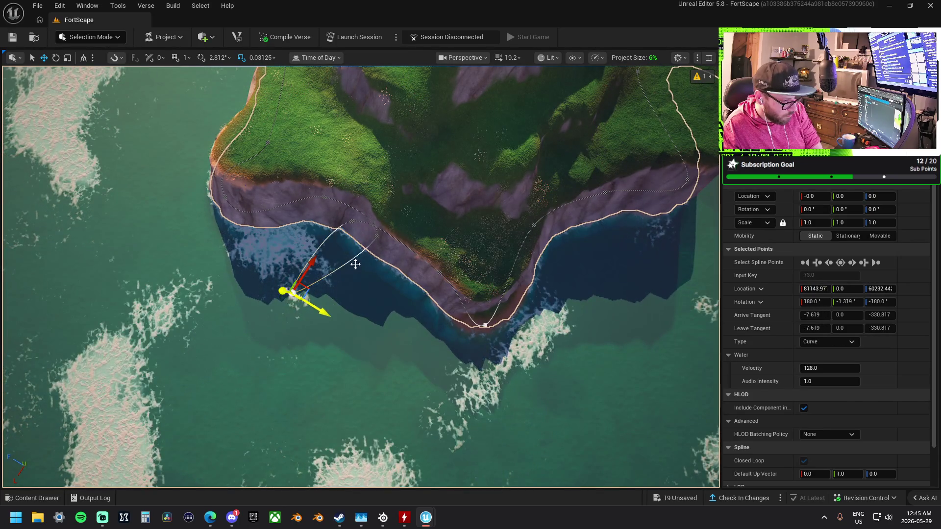
{"action": "key", "text": "Delete"}
{"action": "key", "text": "Delete"}
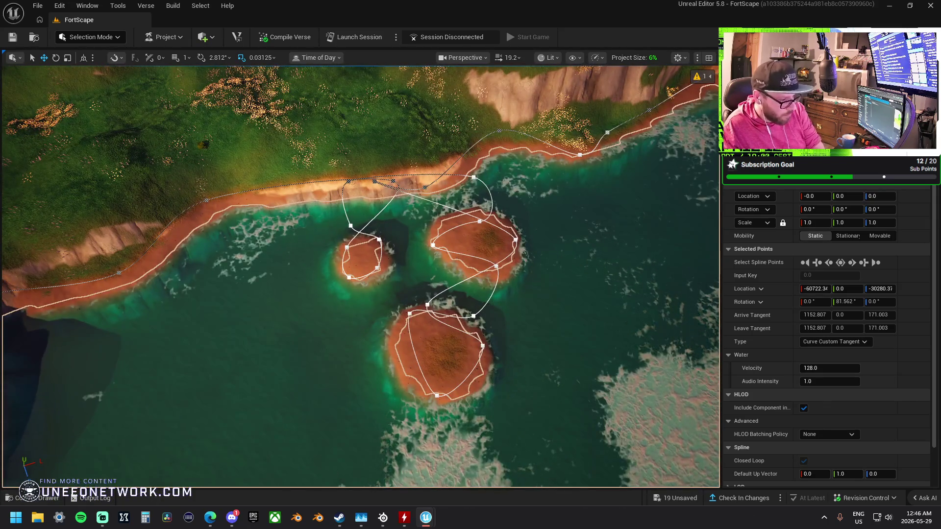
Delete the small island's points and nearby coastline points, undoing the mistaken peninsula removals.
{"action": "left_click", "coordinate": [346, 231]}
{"action": "key", "text": "Delete"}
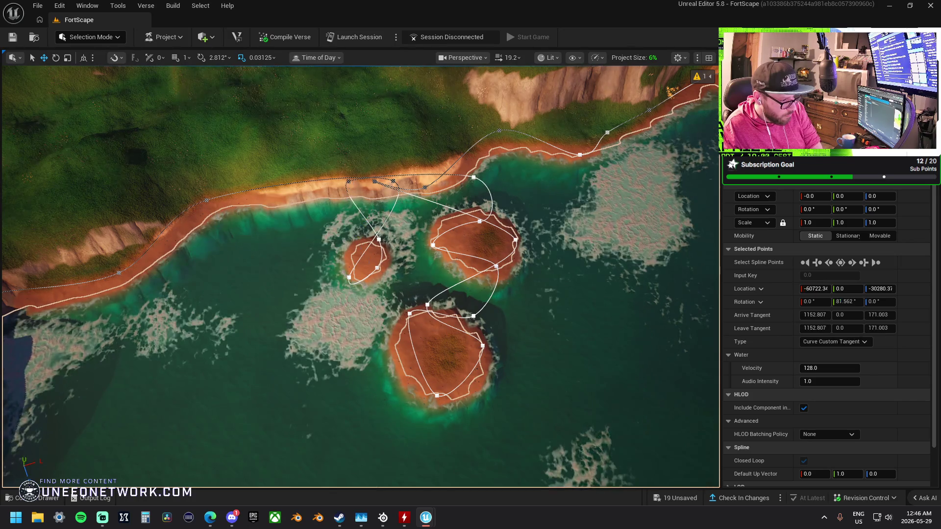
{"action": "left_click", "coordinate": [348, 181]}
{"action": "key", "text": "Delete"}
{"action": "left_click", "coordinate": [392, 181]}
{"action": "key", "text": "Delete"}
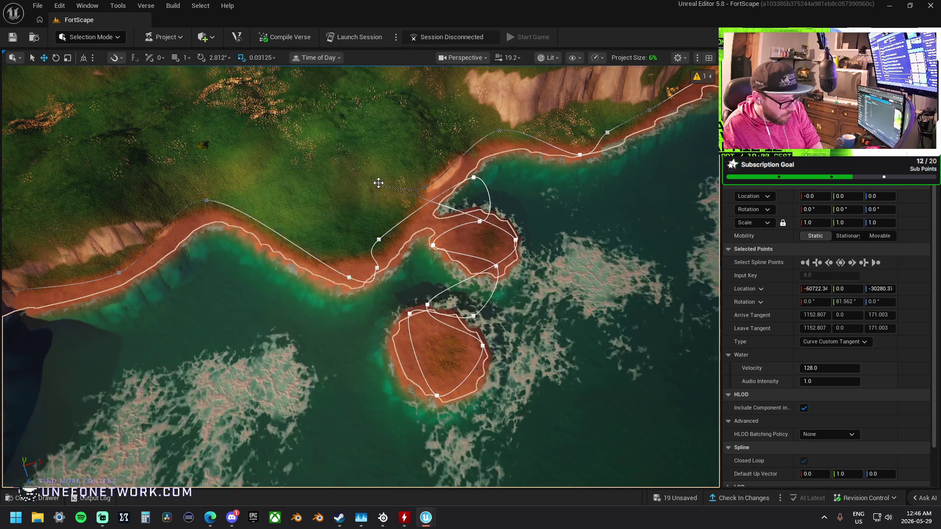
{"action": "key", "text": "ctrl+z"}
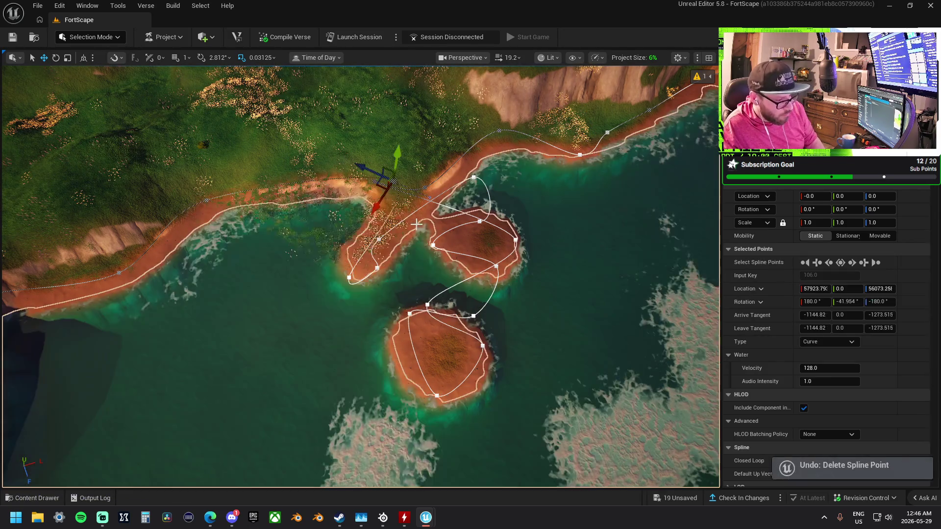
{"action": "key", "text": "Delete"}
{"action": "key", "text": "Delete"}
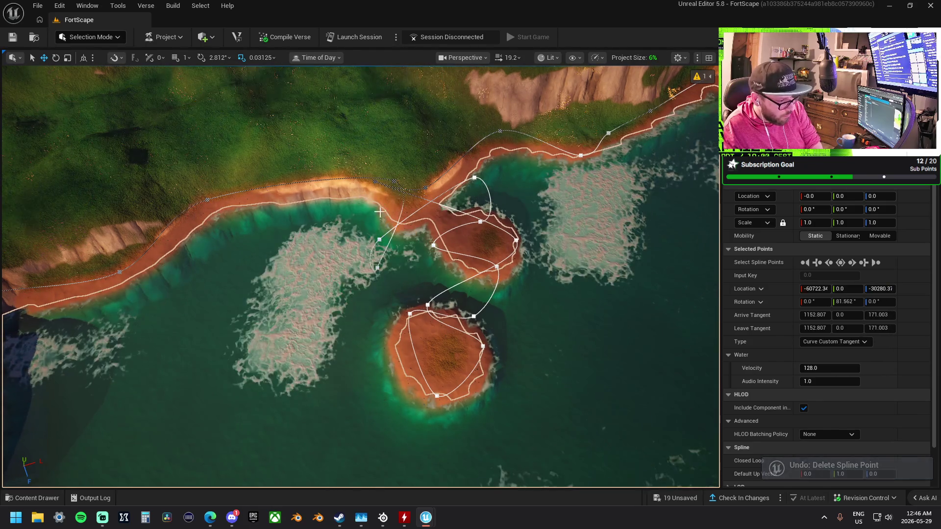
{"action": "key", "text": "ctrl+z"}
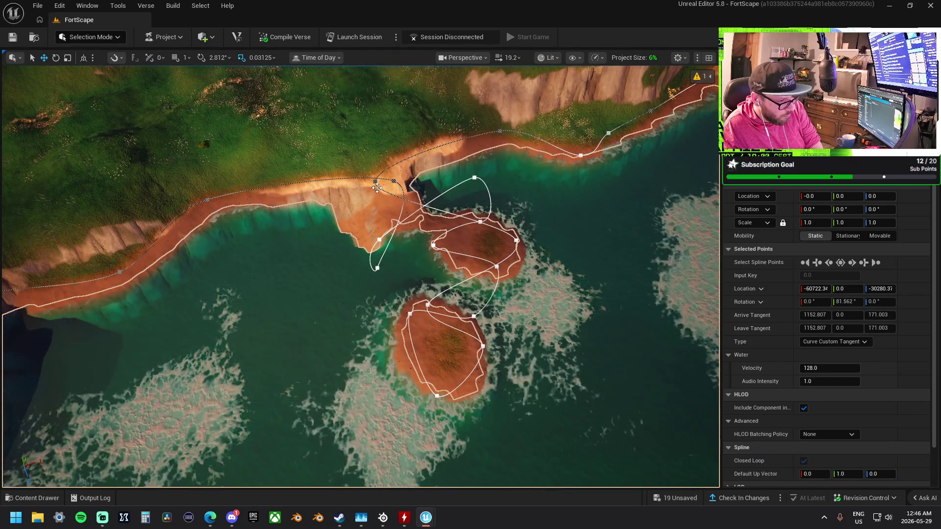
Delete the peninsula base and shoreline points to turn it into a smooth bay.
{"action": "left_click", "coordinate": [377, 188]}
{"action": "key", "text": "Delete"}
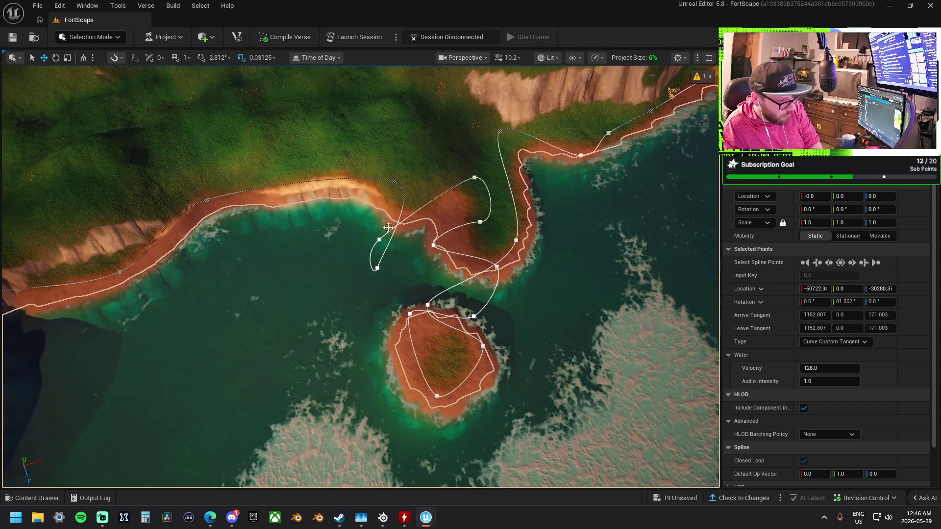
{"action": "left_click", "coordinate": [379, 239]}
{"action": "key", "text": "Delete"}
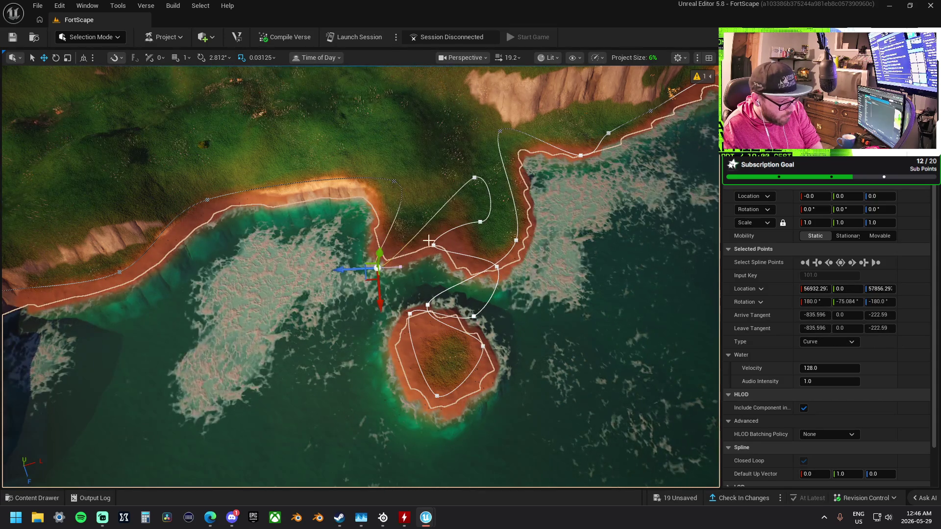
{"action": "key", "text": "Delete"}
{"action": "left_click", "coordinate": [481, 222]}
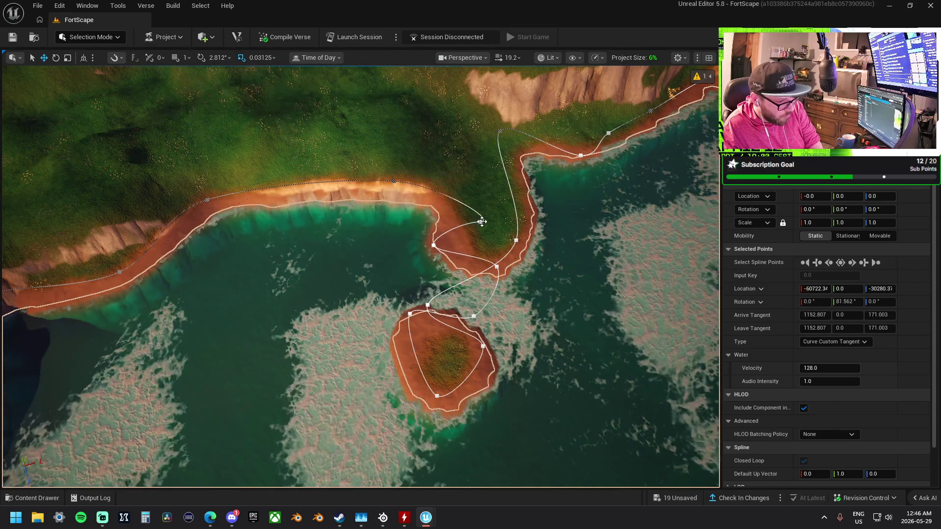
{"action": "key", "text": "Delete"}
{"action": "left_click", "coordinate": [433, 245]}
{"action": "key", "text": "Delete"}
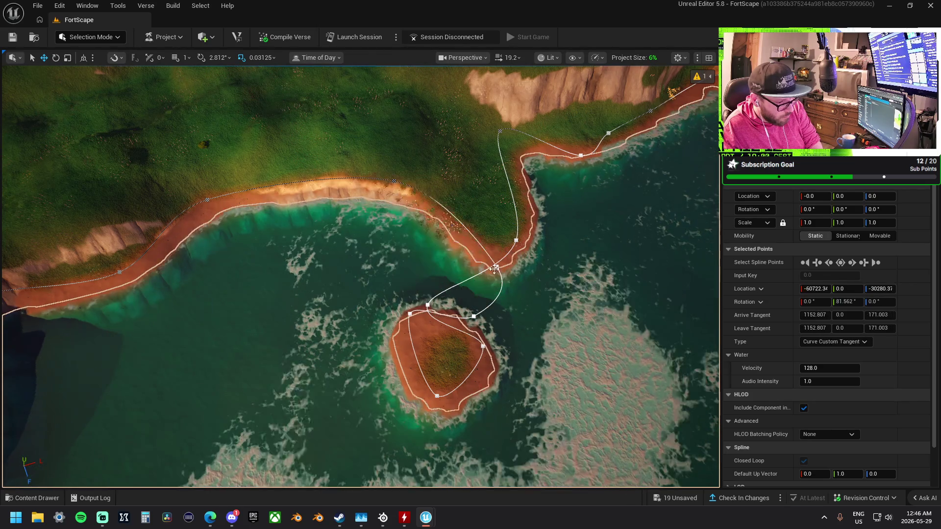
Delete the remaining shoreline and island loop points to make the bay shallower.
{"action": "key", "text": "Delete"}
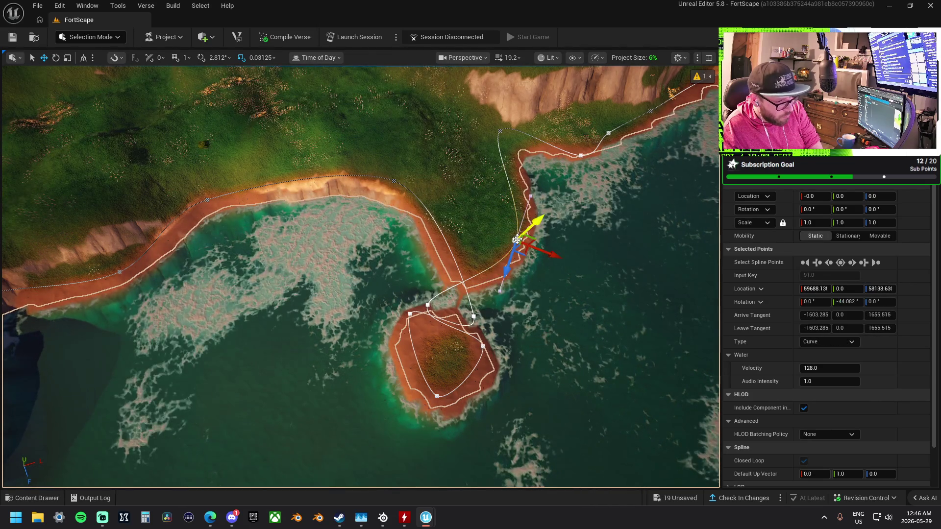
{"action": "key", "text": "Delete"}
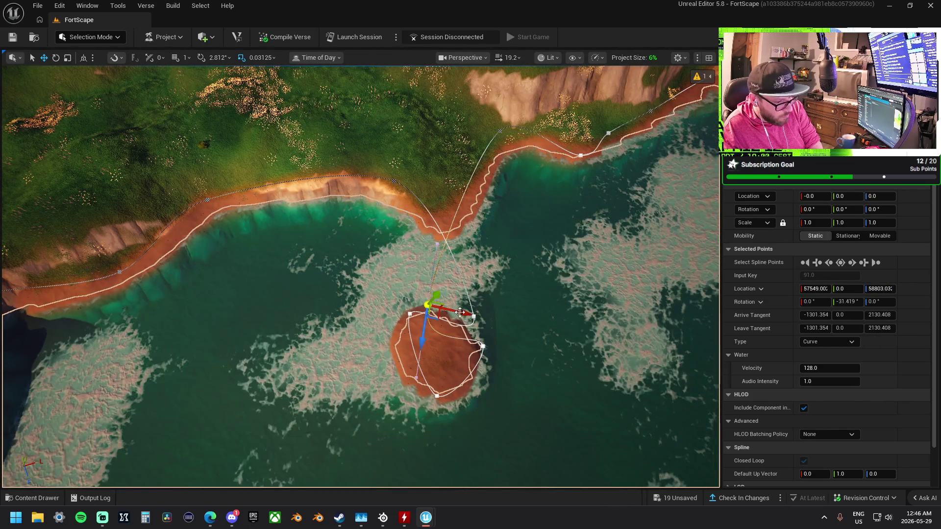
{"action": "key", "text": "Delete"}
{"action": "key", "text": "Delete"}
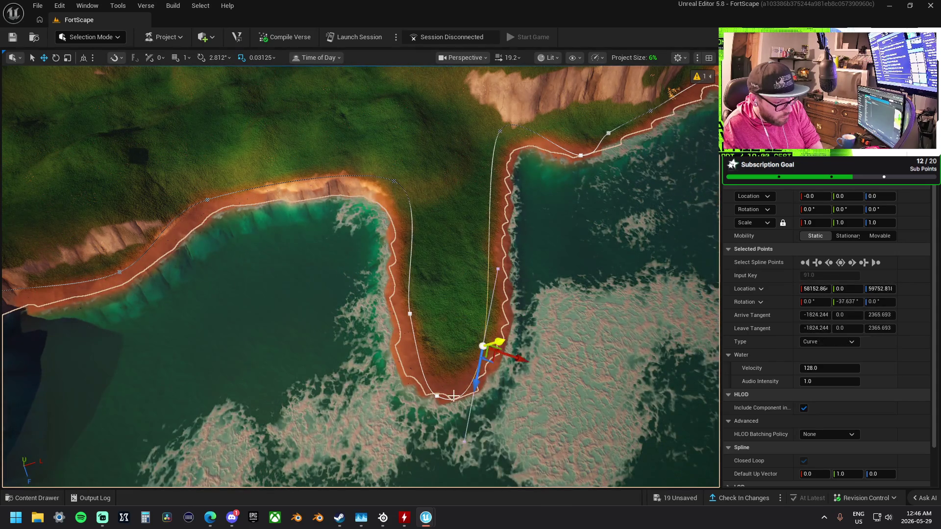
{"action": "key", "text": "Delete"}
{"action": "key", "text": "Delete"}
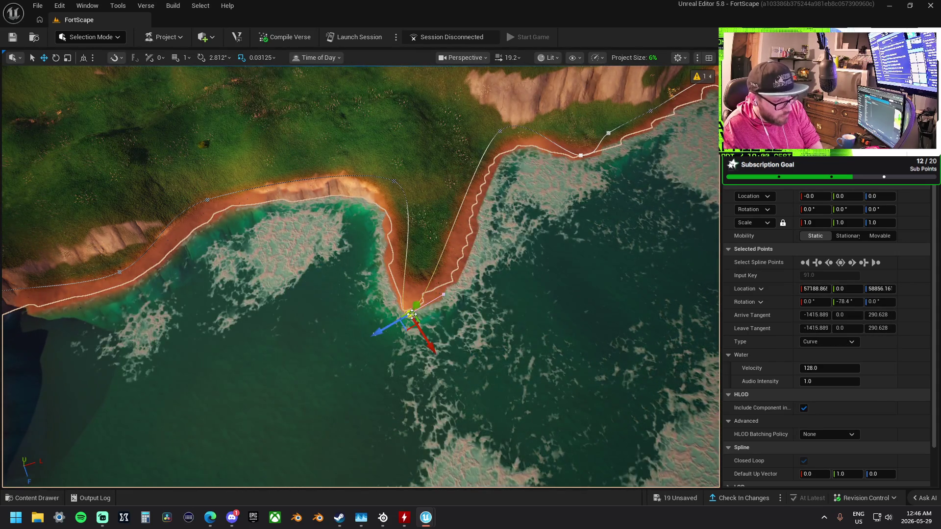
{"action": "key", "text": "Delete"}
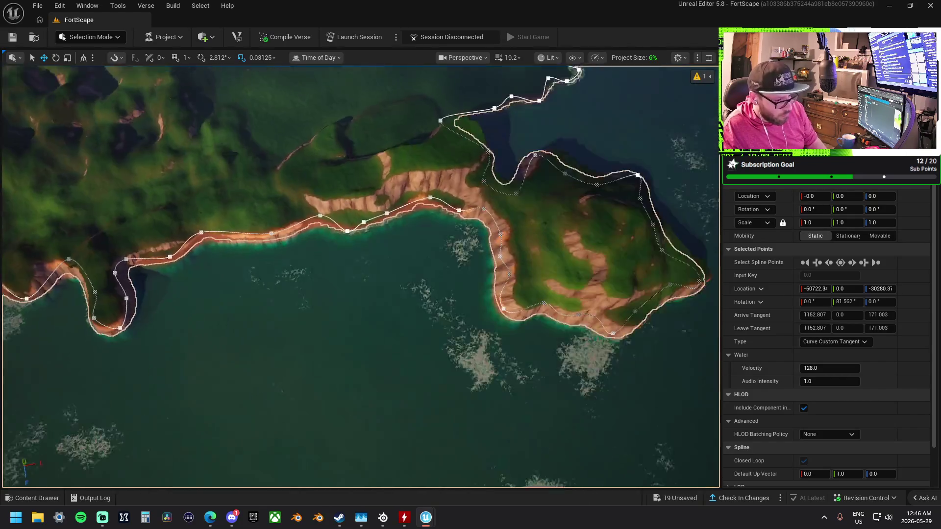
{"action": "scroll", "coordinate": [360, 277], "scroll_direction": "down", "scroll_amount": 3}
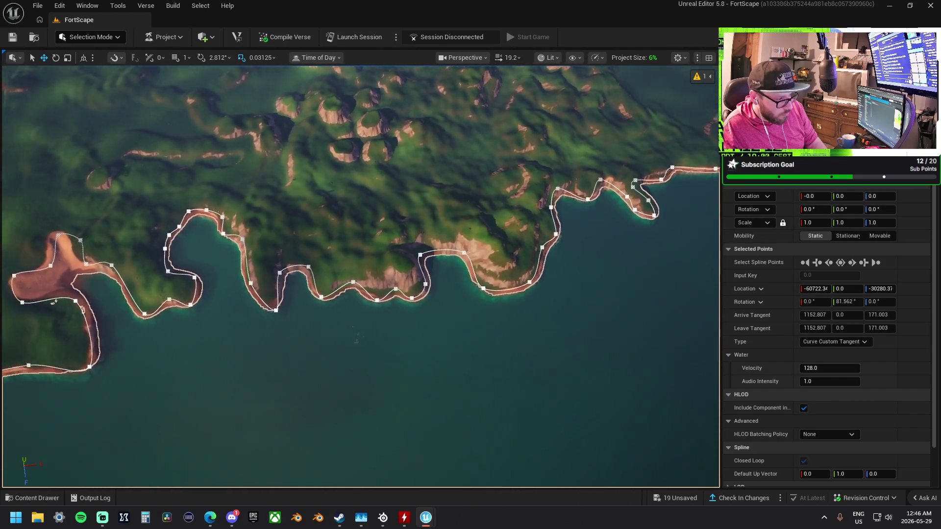
{"action": "left_click_drag", "start_coordinate": [559, 338], "coordinate": [397, 296]}
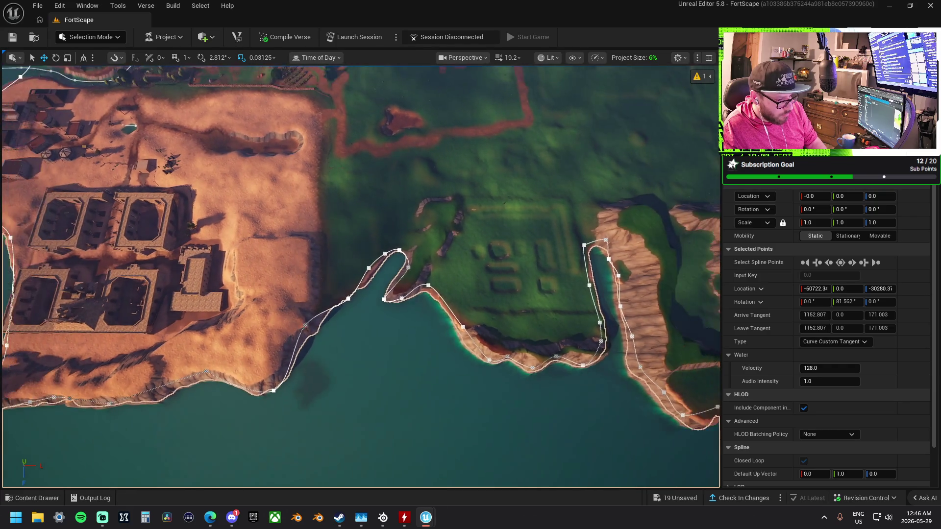
{"action": "key", "text": "a"}
{"action": "left_click_drag", "start_coordinate": [360, 277], "coordinate": [275, 277]}
Fly from the island overview past the village and farm fields to the river loop around the plateau.
{"action": "key", "text": "a"}
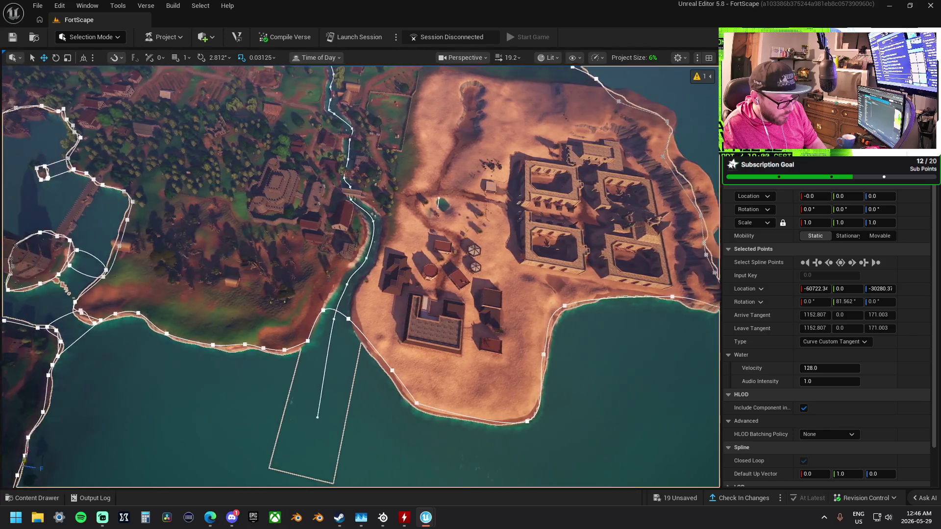
{"action": "key", "text": "d"}
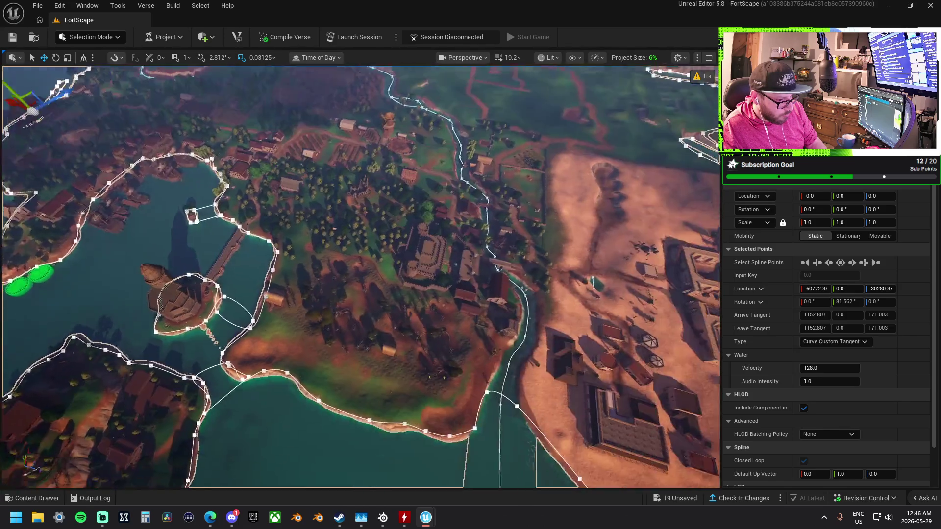
{"action": "key", "text": "w"}
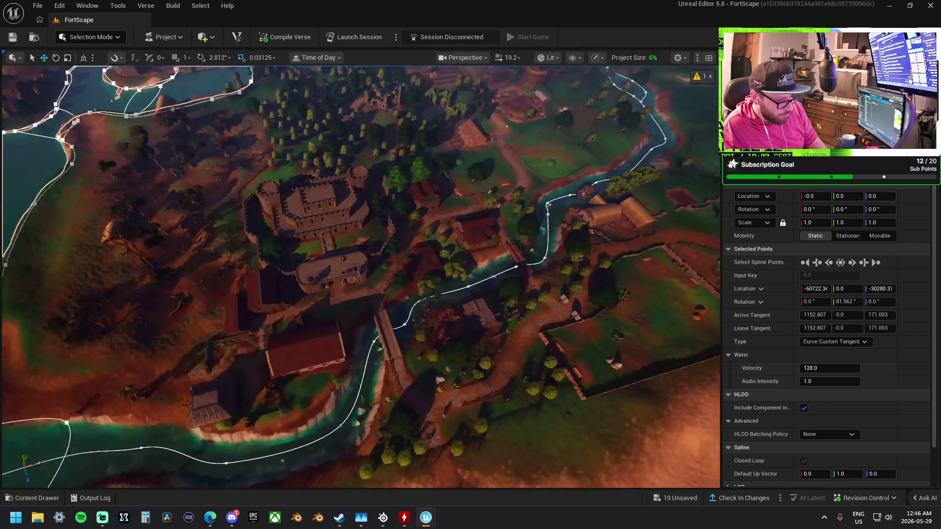
{"action": "key", "text": "d"}
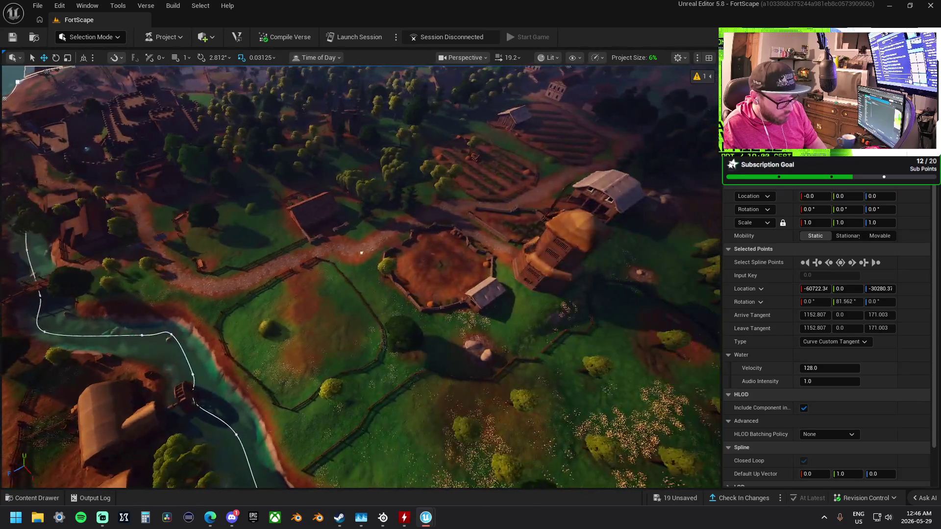
{"action": "key", "text": "d"}
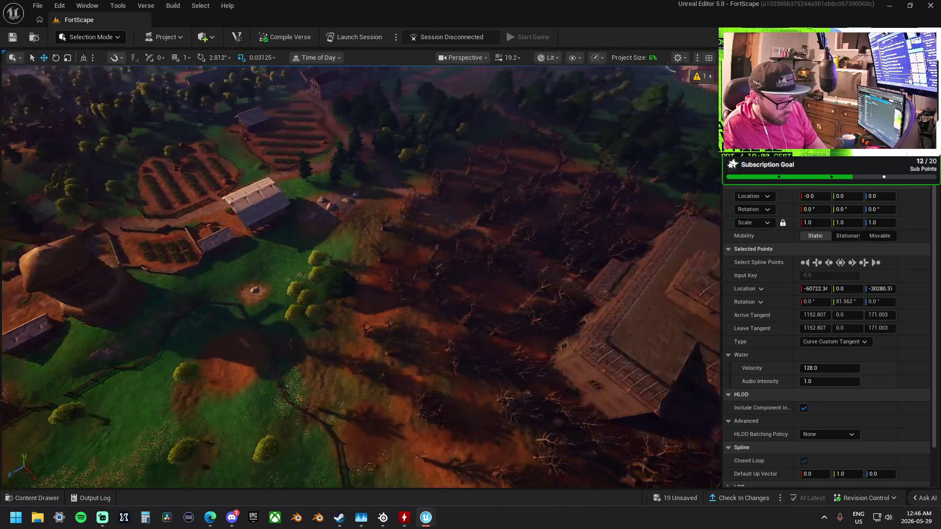
{"action": "key", "text": "d"}
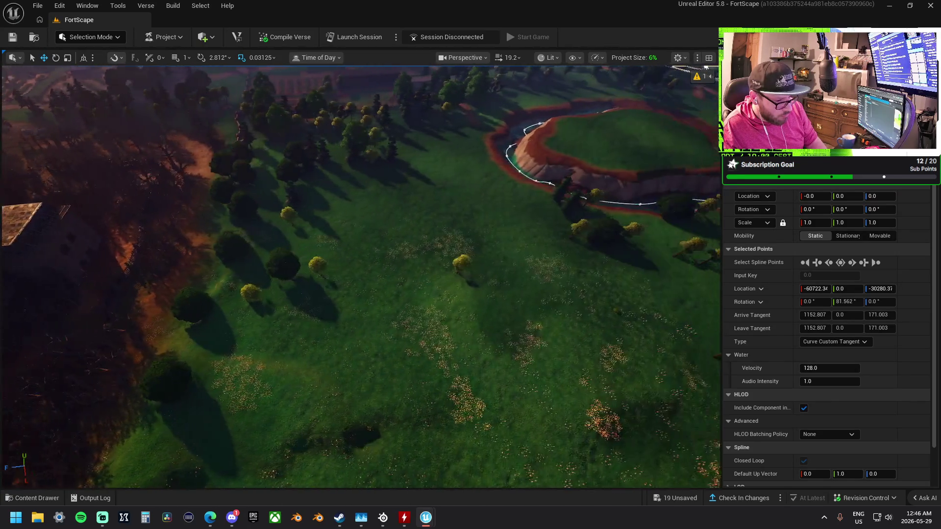
{"action": "key", "text": "w"}
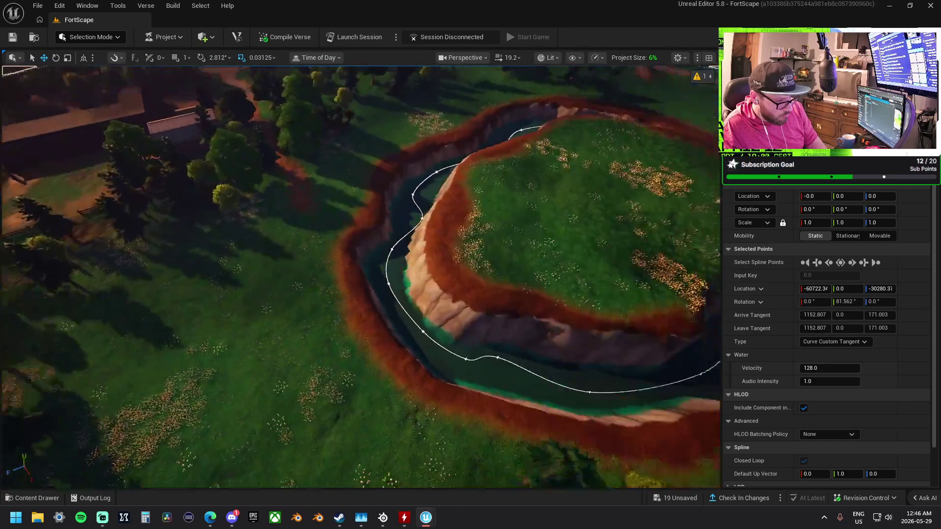
{"action": "key", "text": "s"}
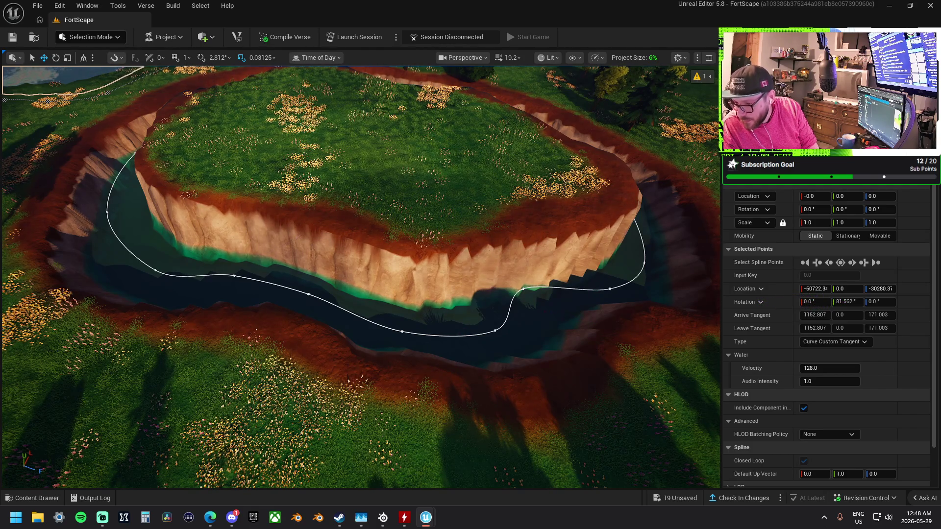
{"action": "mouse_move", "coordinate": [940, 372]}
{"action": "left_mouse_down"}
{"action": "mouse_move", "coordinate": [504, 343]}
{"action": "mouse_move", "coordinate": [418, 291]}
{"action": "left_mouse_up"}
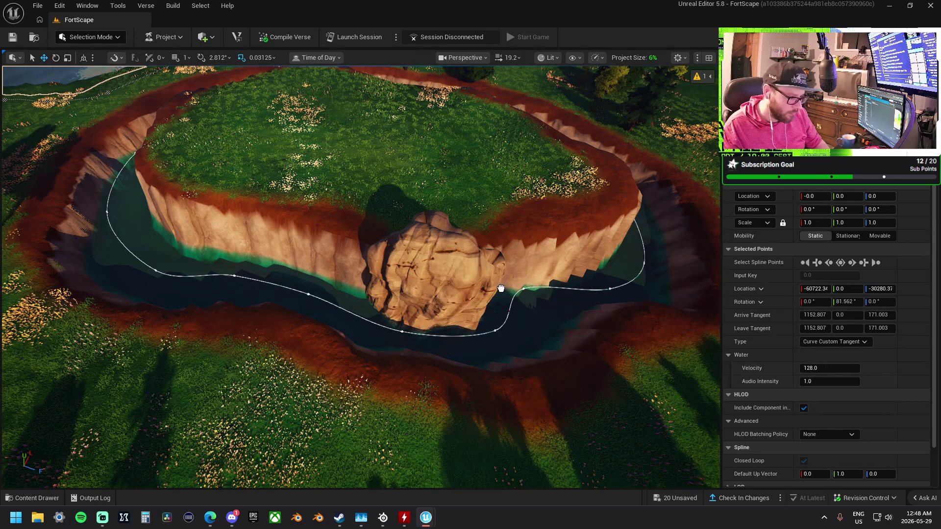
{"action": "key", "text": "f"}
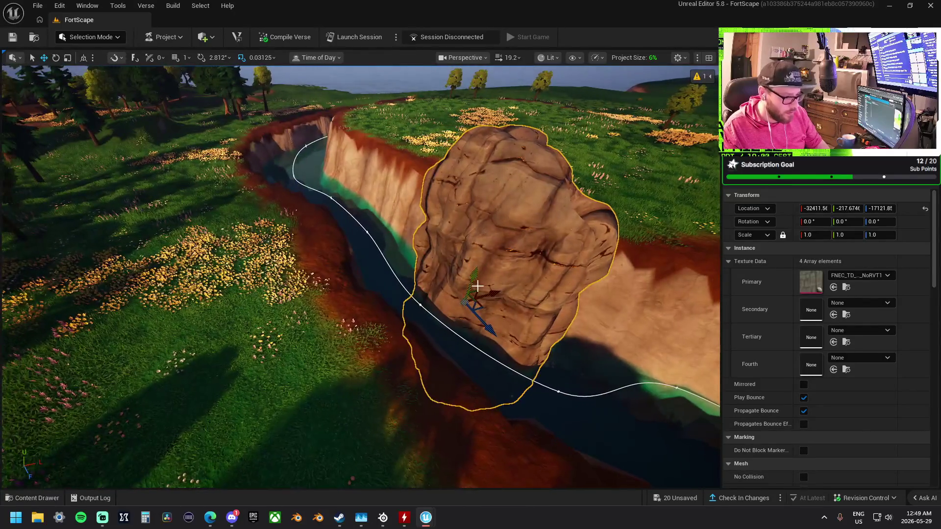
{"action": "mouse_move", "coordinate": [479, 289]}
{"action": "left_mouse_down"}
{"action": "mouse_move", "coordinate": [496, 309]}
{"action": "mouse_move", "coordinate": [485, 322]}
{"action": "mouse_move", "coordinate": [361, 273]}
{"action": "left_mouse_up"}
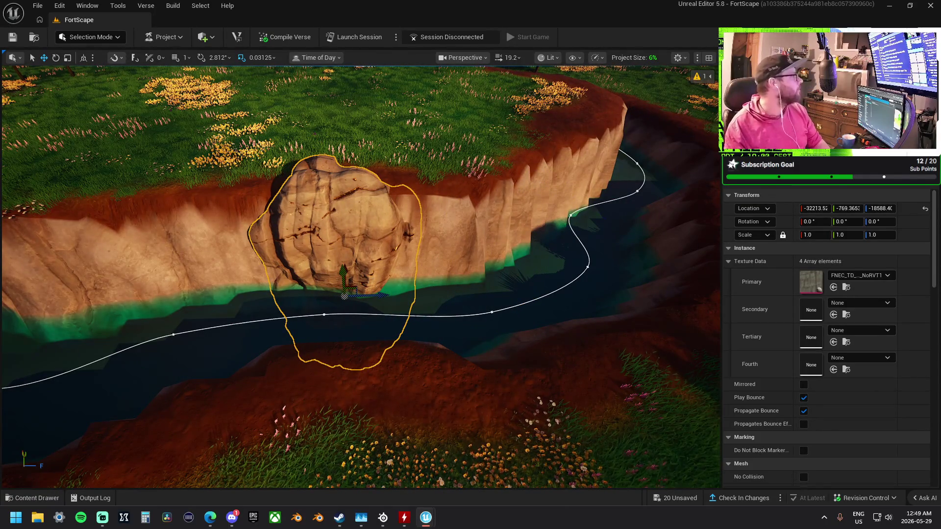
{"action": "key", "text": "alt+Tab"}
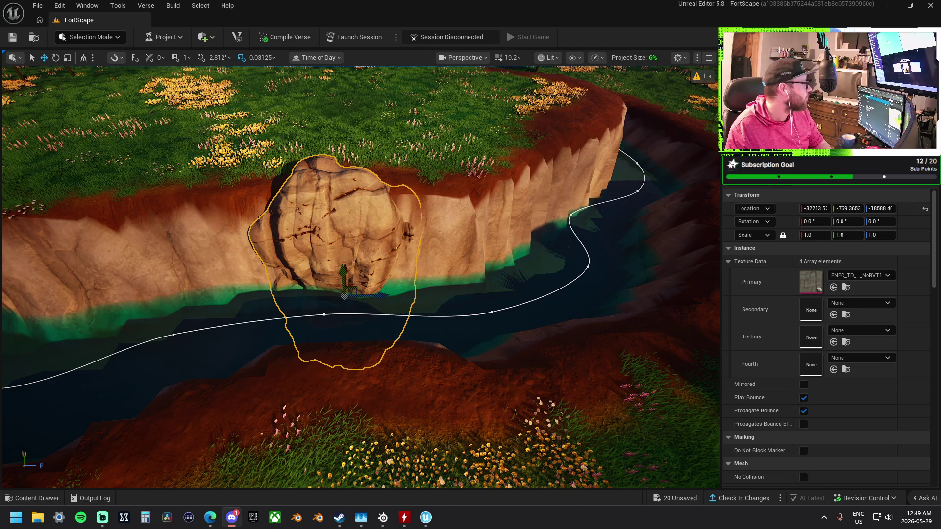
{"action": "key", "text": "alt+Tab"}
{"action": "left_click", "coordinate": [580, 242]}
{"action": "scroll", "coordinate": [580, 242], "scroll_direction": "down", "scroll_amount": 10}
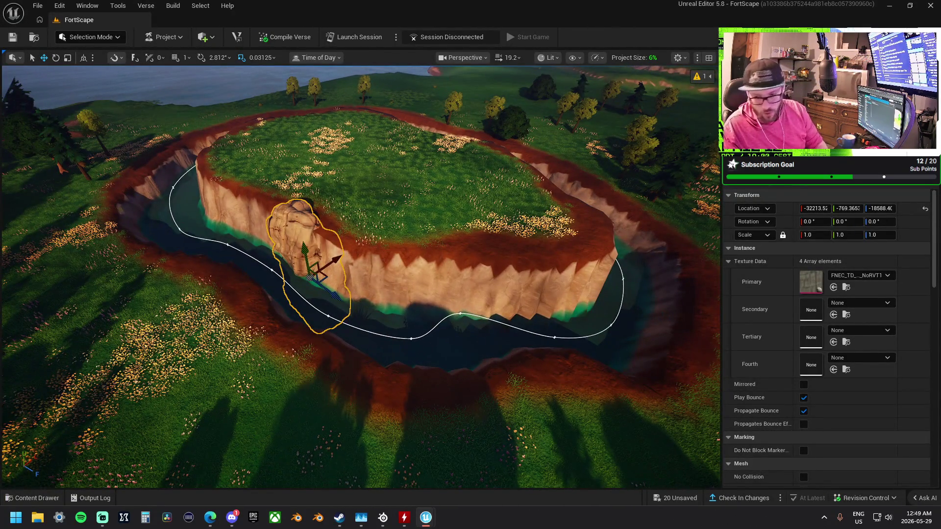
{"action": "key", "text": "Delete"}
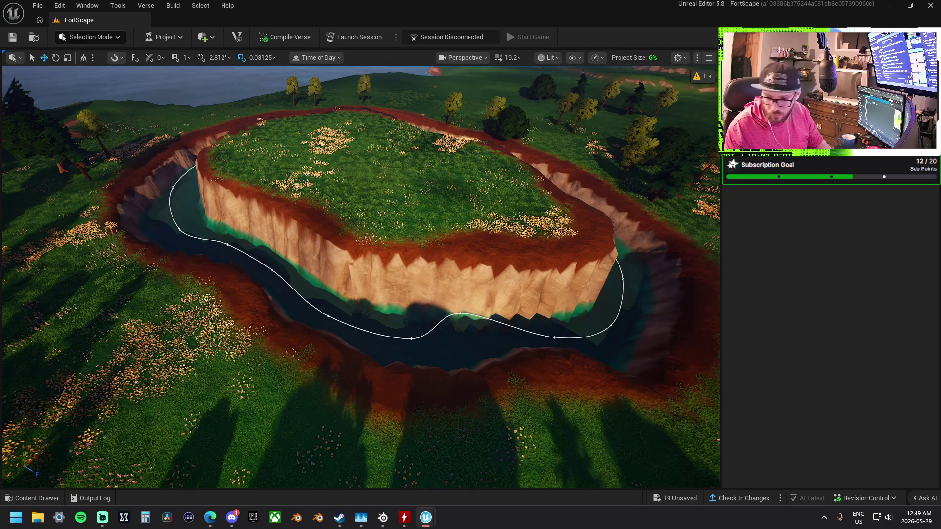
Place a grass-topped cliff piece on the plateau edge and turn it around 180°.
{"action": "mouse_move", "coordinate": [849, 381]}
{"action": "left_mouse_down"}
{"action": "mouse_move", "coordinate": [426, 319]}
{"action": "mouse_move", "coordinate": [380, 273]}
{"action": "mouse_move", "coordinate": [370, 204]}
{"action": "left_mouse_up"}
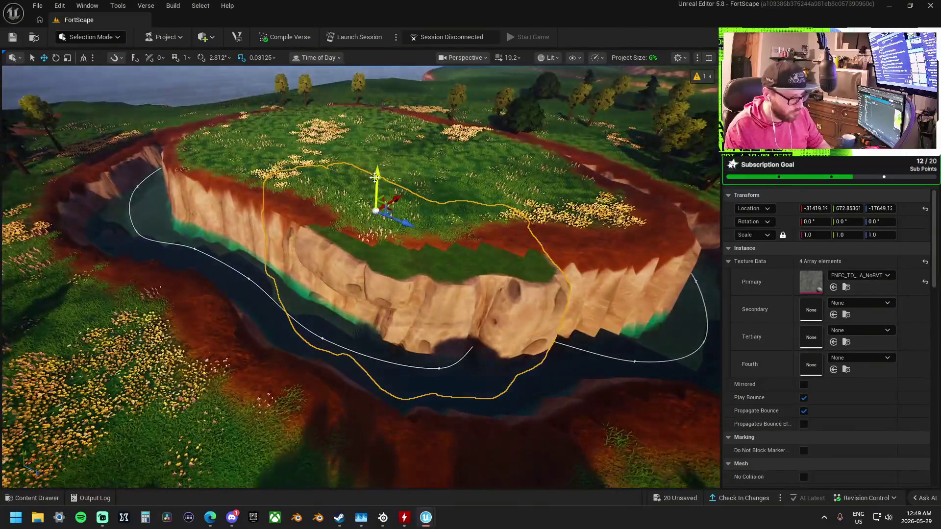
{"action": "left_click_drag", "start_coordinate": [385, 179], "coordinate": [383, 176]}
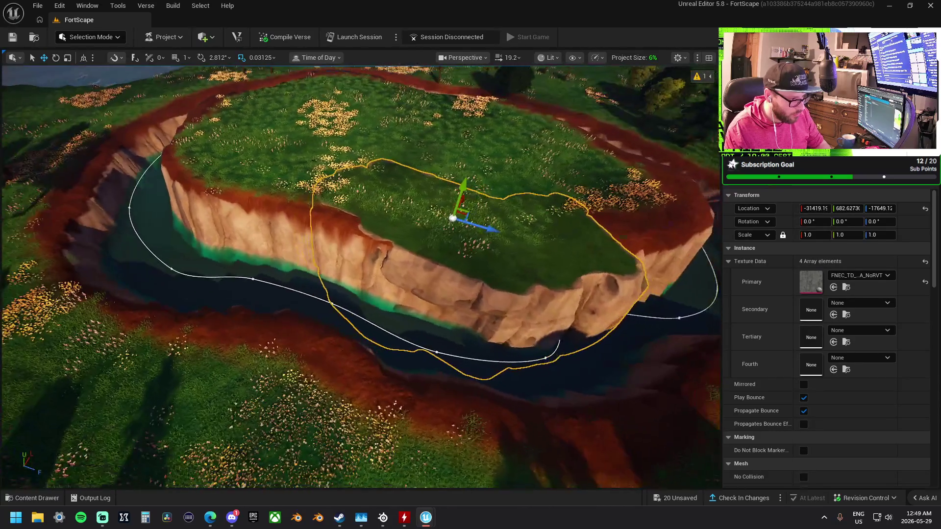
{"action": "mouse_move", "coordinate": [480, 249]}
{"action": "left_mouse_down"}
{"action": "mouse_move", "coordinate": [417, 193]}
{"action": "mouse_move", "coordinate": [375, 187]}
{"action": "mouse_move", "coordinate": [356, 167]}
{"action": "left_mouse_up"}
{"action": "key", "text": "e"}
{"action": "mouse_move", "coordinate": [389, 205]}
{"action": "left_mouse_down"}
{"action": "mouse_move", "coordinate": [307, 219]}
{"action": "mouse_move", "coordinate": [472, 184]}
{"action": "mouse_move", "coordinate": [398, 184]}
{"action": "left_mouse_up"}
Scale the cliff piece's Y to 0.84375 and slide it along X into position.
{"action": "key", "text": "r"}
{"action": "key", "text": "w"}
{"action": "mouse_move", "coordinate": [375, 219]}
{"action": "left_mouse_down"}
{"action": "mouse_move", "coordinate": [338, 206]}
{"action": "mouse_move", "coordinate": [267, 205]}
{"action": "mouse_move", "coordinate": [367, 223]}
{"action": "mouse_move", "coordinate": [373, 199]}
{"action": "mouse_move", "coordinate": [426, 196]}
{"action": "mouse_move", "coordinate": [446, 228]}
{"action": "mouse_move", "coordinate": [404, 247]}
{"action": "mouse_move", "coordinate": [372, 231]}
{"action": "mouse_move", "coordinate": [374, 260]}
{"action": "mouse_move", "coordinate": [367, 235]}
{"action": "mouse_move", "coordinate": [441, 233]}
{"action": "mouse_move", "coordinate": [411, 235]}
{"action": "left_mouse_up"}
{"action": "key", "text": "e"}
{"action": "scroll", "coordinate": [360, 276], "scroll_direction": "up", "scroll_amount": 5}
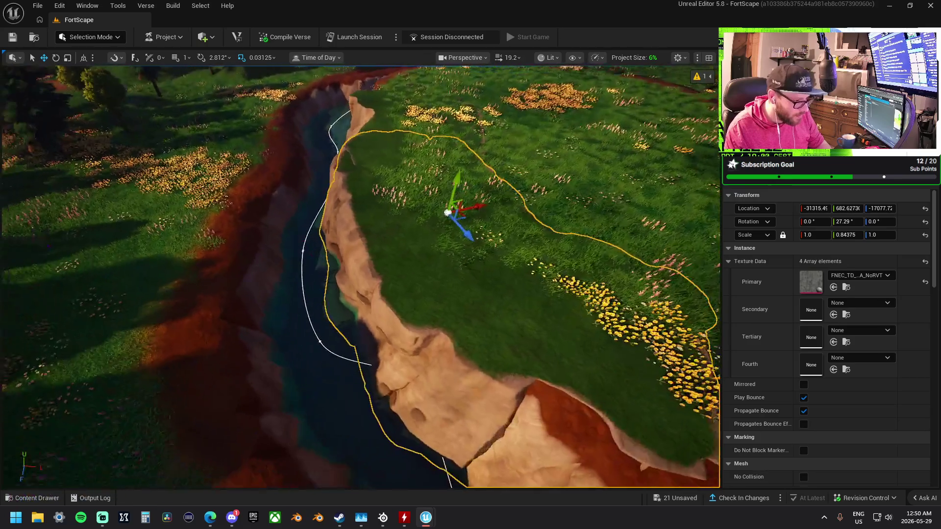
{"action": "mouse_move", "coordinate": [470, 208]}
{"action": "left_mouse_down"}
{"action": "mouse_move", "coordinate": [525, 211]}
{"action": "mouse_move", "coordinate": [497, 220]}
{"action": "mouse_move", "coordinate": [421, 193]}
{"action": "mouse_move", "coordinate": [321, 217]}
{"action": "left_mouse_up"}
{"action": "left_click", "coordinate": [351, 204]}
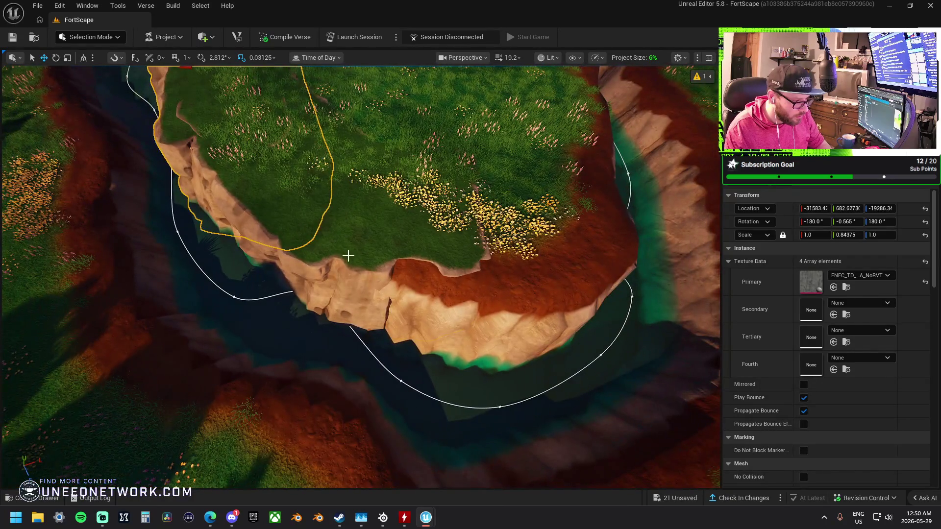
{"action": "left_click", "coordinate": [348, 256]}
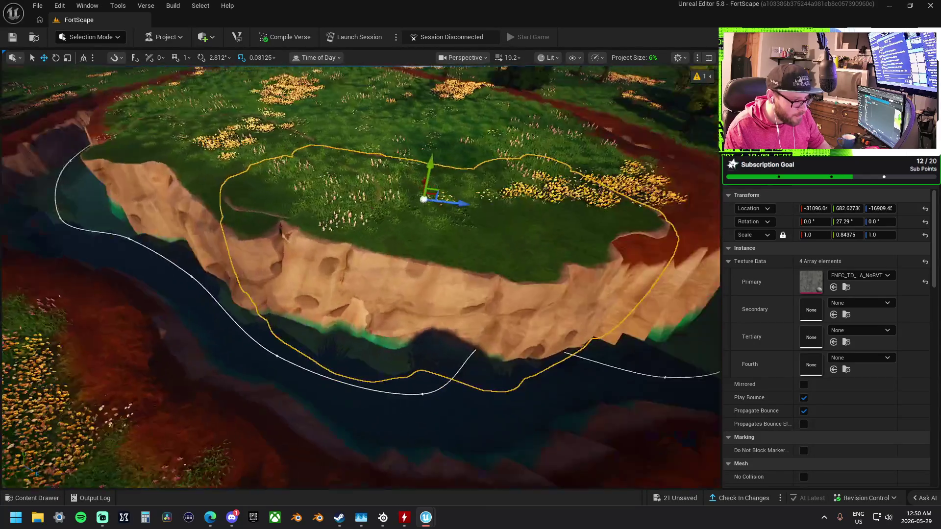
{"action": "left_click_drag", "start_coordinate": [342, 183], "coordinate": [341, 182]}
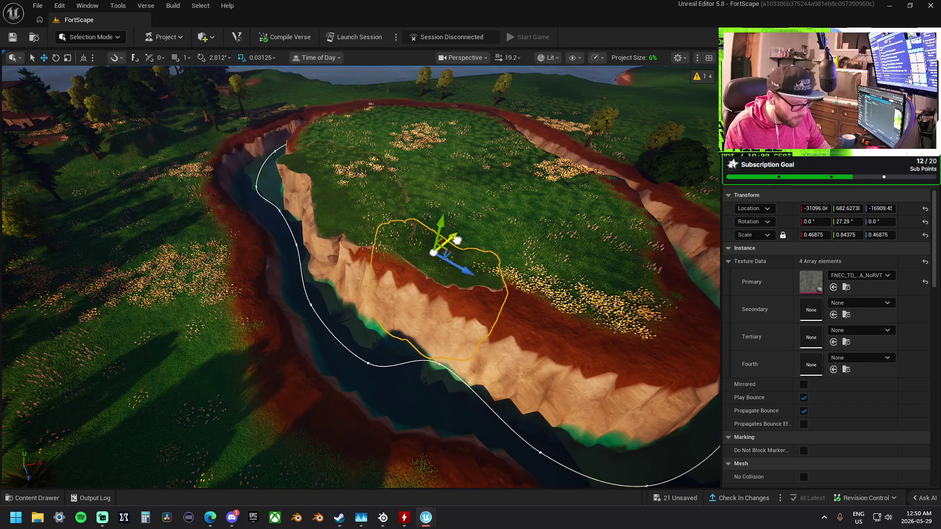
Shrink the cliff piece to about 0.46875 × 0.65625 × 0.46875, undo once, and slide it left.
{"action": "left_click_drag", "start_coordinate": [412, 233], "coordinate": [412, 233]}
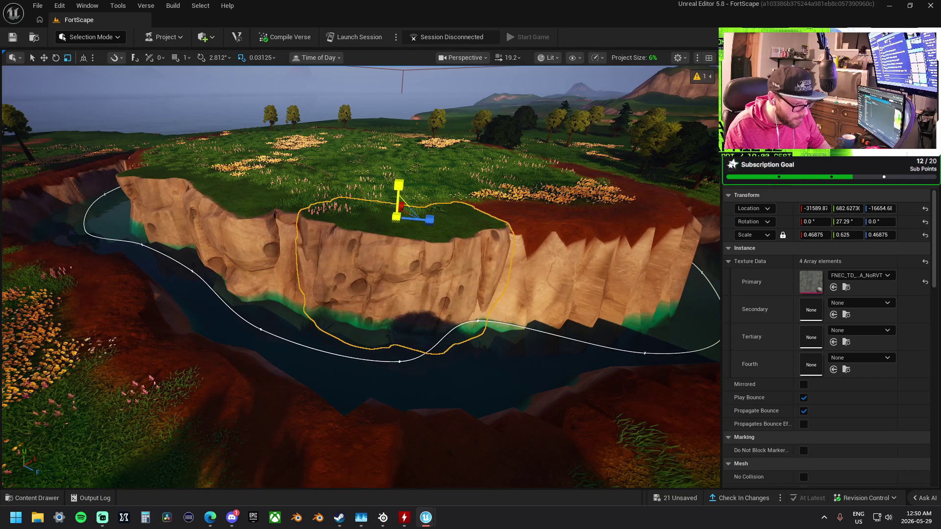
{"action": "key", "text": "ctrl+z"}
{"action": "left_click_drag", "start_coordinate": [260, 204], "coordinate": [370, 255]}
{"action": "key", "text": "ctrl+z"}
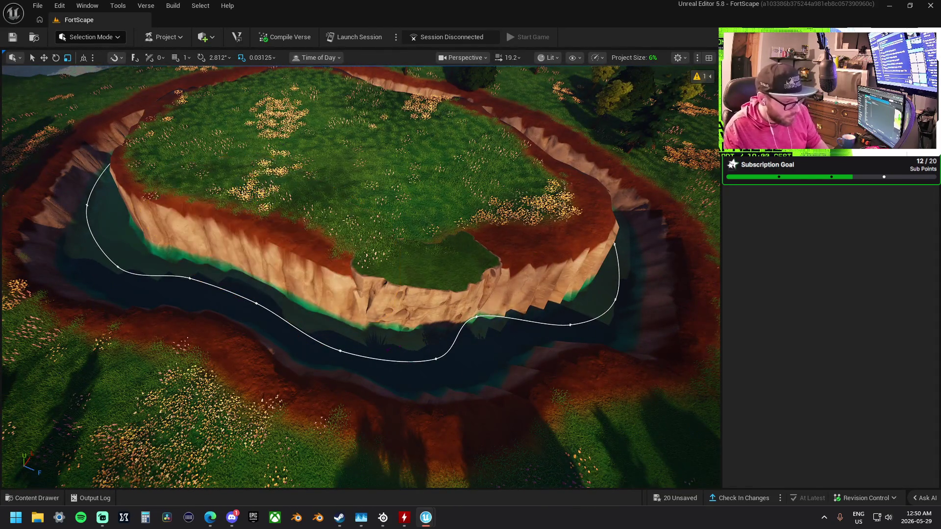
{"action": "scroll", "coordinate": [416, 235], "scroll_direction": "up", "scroll_amount": 5}
{"action": "mouse_move", "coordinate": [488, 219]}
{"action": "left_mouse_down"}
{"action": "mouse_move", "coordinate": [360, 216]}
{"action": "mouse_move", "coordinate": [346, 246]}
{"action": "mouse_move", "coordinate": [380, 228]}
{"action": "mouse_move", "coordinate": [375, 236]}
{"action": "mouse_move", "coordinate": [343, 221]}
{"action": "mouse_move", "coordinate": [330, 201]}
{"action": "mouse_move", "coordinate": [444, 231]}
{"action": "mouse_move", "coordinate": [308, 225]}
{"action": "mouse_move", "coordinate": [352, 235]}
{"action": "mouse_move", "coordinate": [296, 248]}
{"action": "left_mouse_up"}
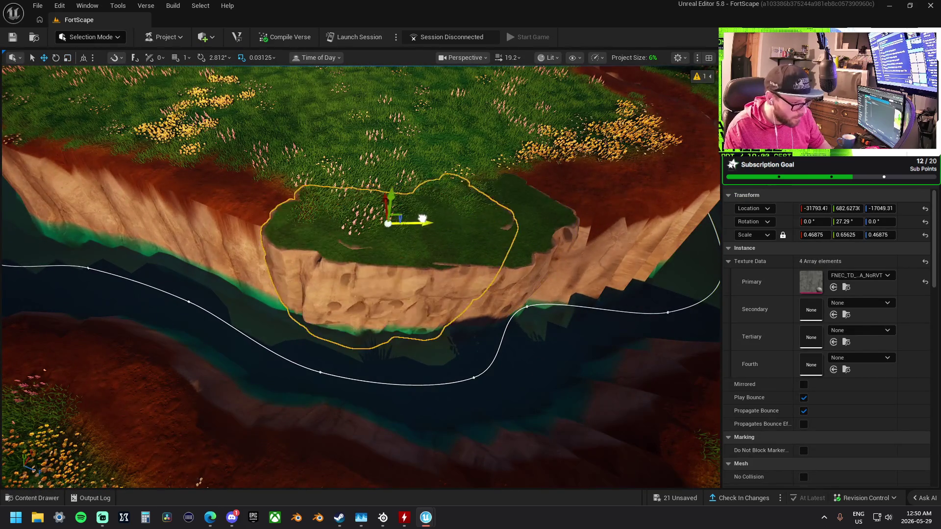
{"action": "key", "text": "e"}
{"action": "key", "text": "w"}
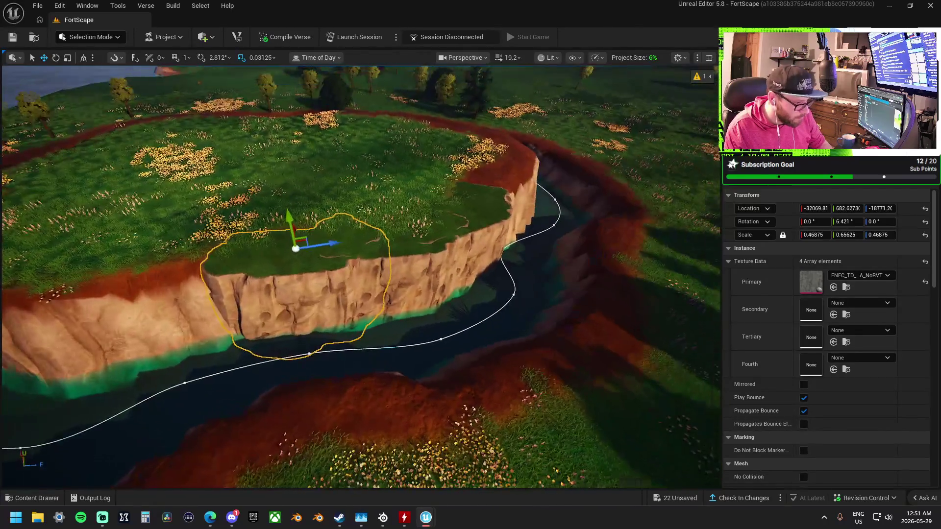
Add a second Hermes cliff mesh at full scale beside it on the plateau edge.
{"action": "scroll", "coordinate": [360, 277], "scroll_direction": "up", "scroll_amount": 2}
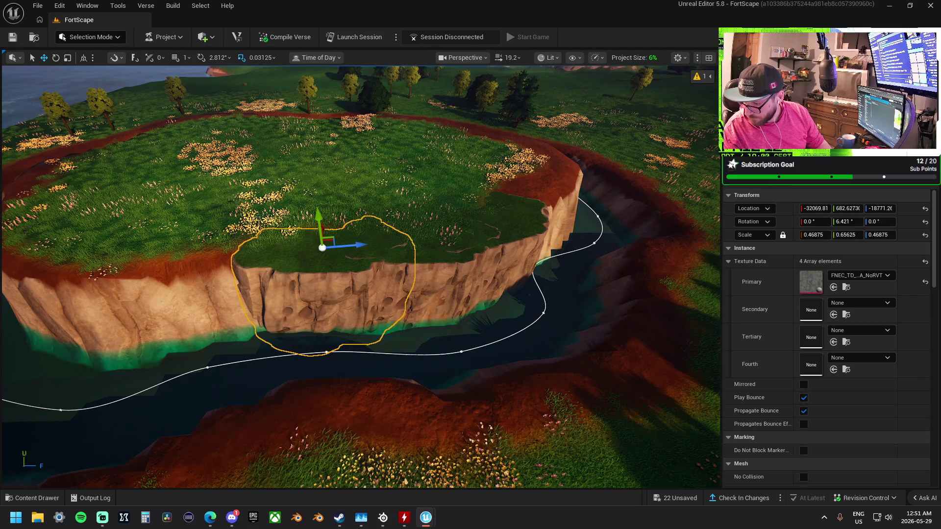
{"action": "mouse_move", "coordinate": [940, 353]}
{"action": "left_mouse_down"}
{"action": "mouse_move", "coordinate": [231, 226]}
{"action": "mouse_move", "coordinate": [361, 257]}
{"action": "left_mouse_up"}
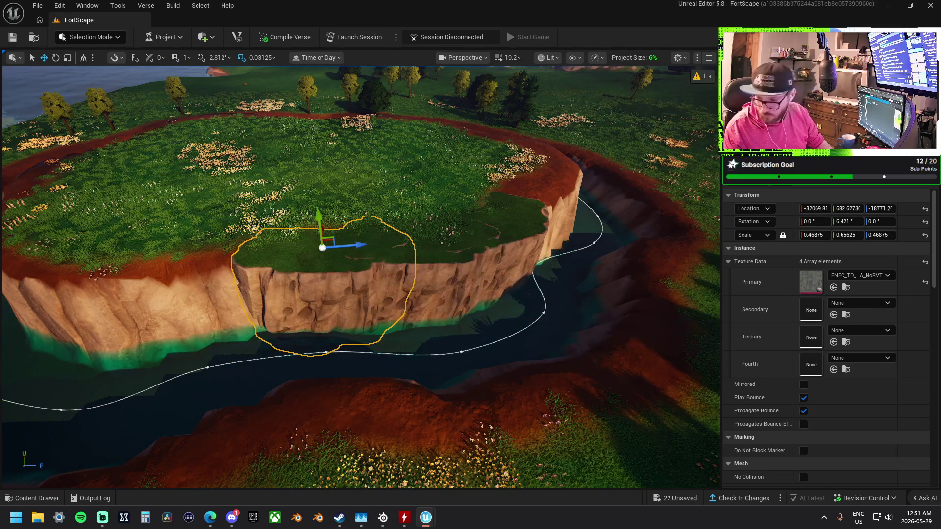
{"action": "mouse_move", "coordinate": [940, 308]}
{"action": "left_mouse_down"}
{"action": "mouse_move", "coordinate": [302, 291]}
{"action": "mouse_move", "coordinate": [250, 261]}
{"action": "mouse_move", "coordinate": [274, 251]}
{"action": "mouse_move", "coordinate": [231, 251]}
{"action": "left_mouse_up"}
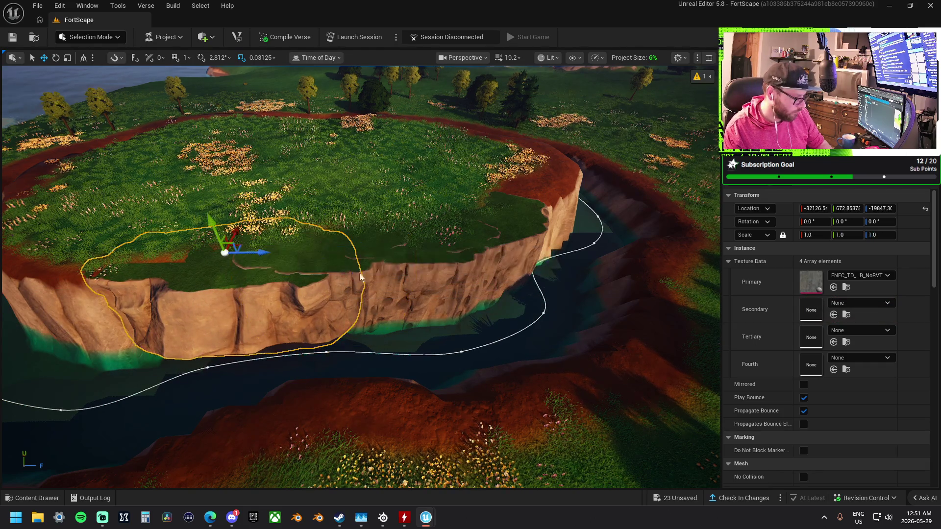
Move the new cliff piece along the canyon wall and turn it about 18.4° toward the river.
{"action": "key", "text": "f"}
{"action": "key", "text": "f"}
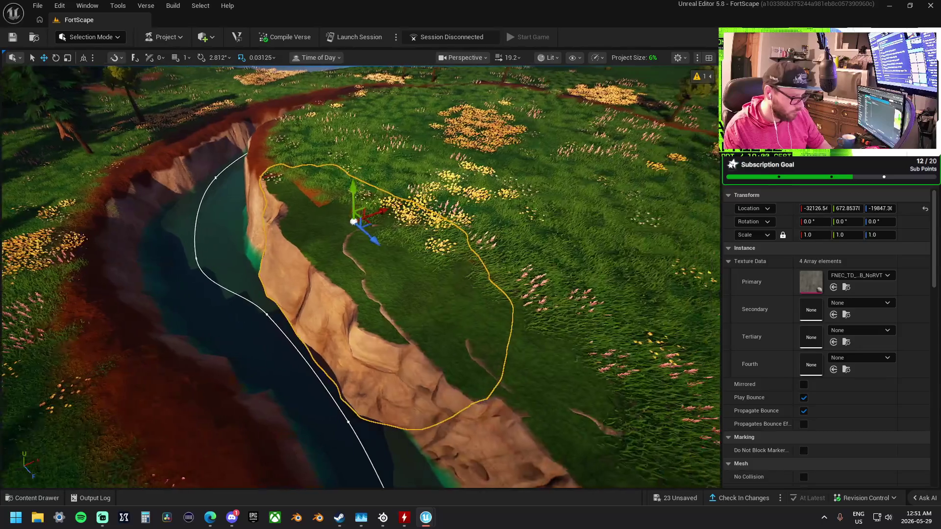
{"action": "mouse_move", "coordinate": [350, 197]}
{"action": "left_mouse_down"}
{"action": "mouse_move", "coordinate": [319, 187]}
{"action": "mouse_move", "coordinate": [327, 189]}
{"action": "left_mouse_up"}
{"action": "scroll", "coordinate": [347, 190], "scroll_direction": "down", "scroll_amount": 2}
{"action": "scroll", "coordinate": [497, 229], "scroll_direction": "down", "scroll_amount": 3}
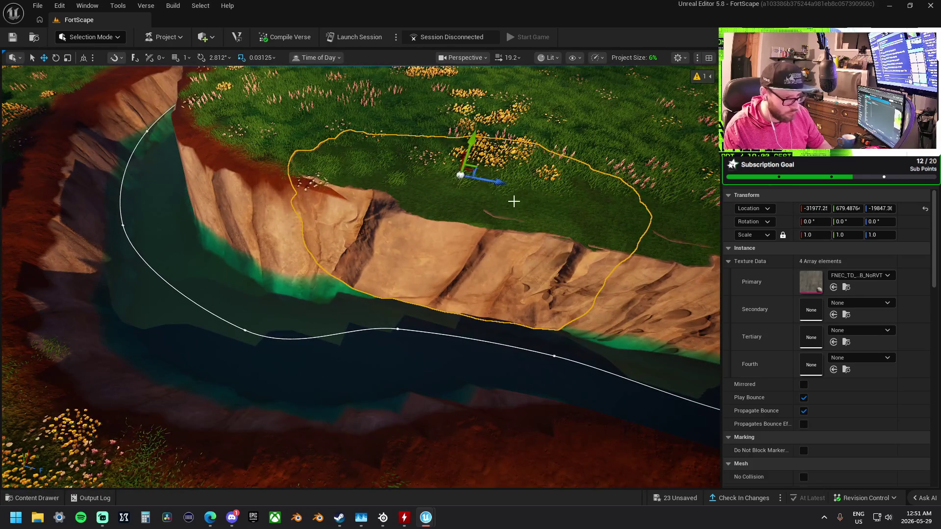
{"action": "left_click_drag", "start_coordinate": [498, 184], "coordinate": [420, 177]}
{"action": "left_click_drag", "start_coordinate": [444, 206], "coordinate": [416, 171]}
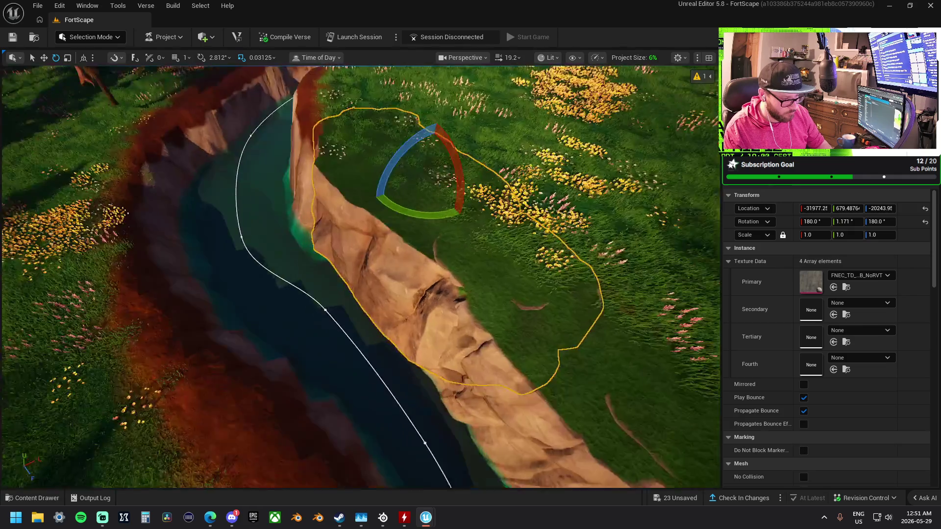
Narrow the cliff piece to 0.71875 × 1.0 × 0.5625 and slide it further along the bank.
{"action": "key", "text": "r"}
{"action": "left_click_drag", "start_coordinate": [386, 174], "coordinate": [398, 173]}
{"action": "key", "text": "w"}
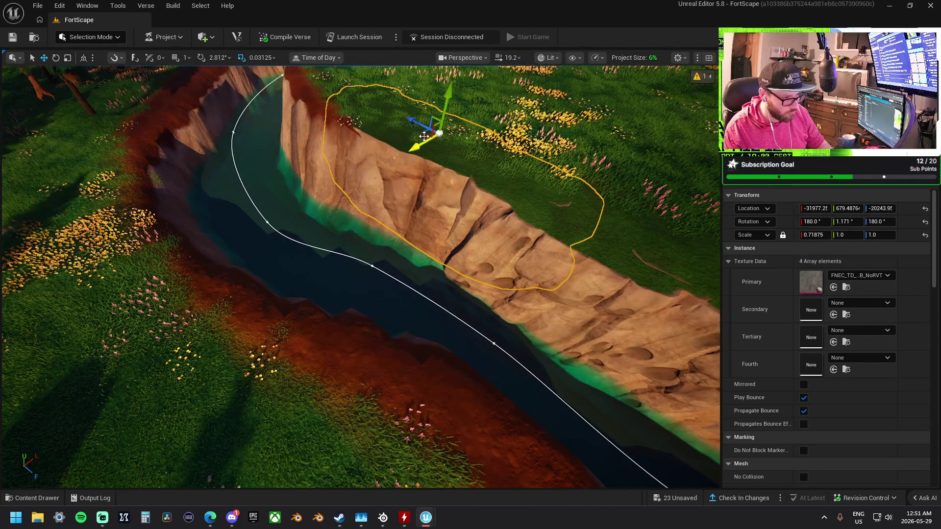
{"action": "left_click_drag", "start_coordinate": [424, 136], "coordinate": [349, 92]}
{"action": "left_click_drag", "start_coordinate": [408, 123], "coordinate": [409, 124]}
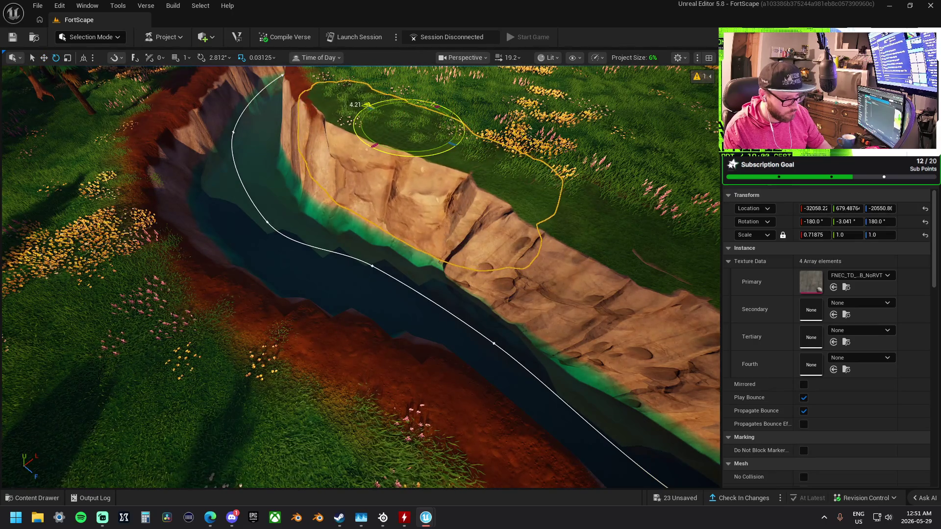
{"action": "key", "text": "f"}
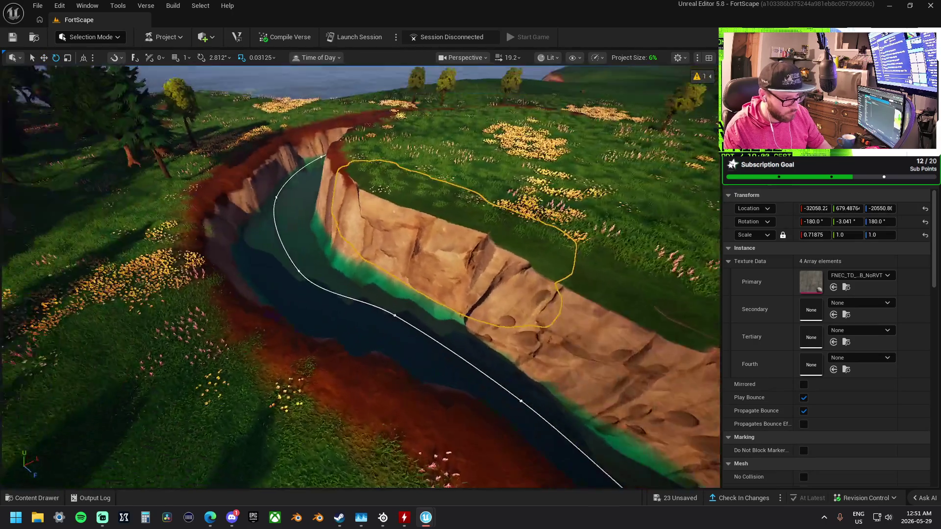
{"action": "mouse_move", "coordinate": [480, 208]}
{"action": "left_mouse_down"}
{"action": "mouse_move", "coordinate": [461, 196]}
{"action": "mouse_move", "coordinate": [480, 208]}
{"action": "left_mouse_up"}
Shift the neighbouring cliff pieces along the plateau edge to tighten the rock wall.
{"action": "left_click", "coordinate": [431, 230]}
{"action": "key", "text": "f"}
{"action": "key", "text": "w"}
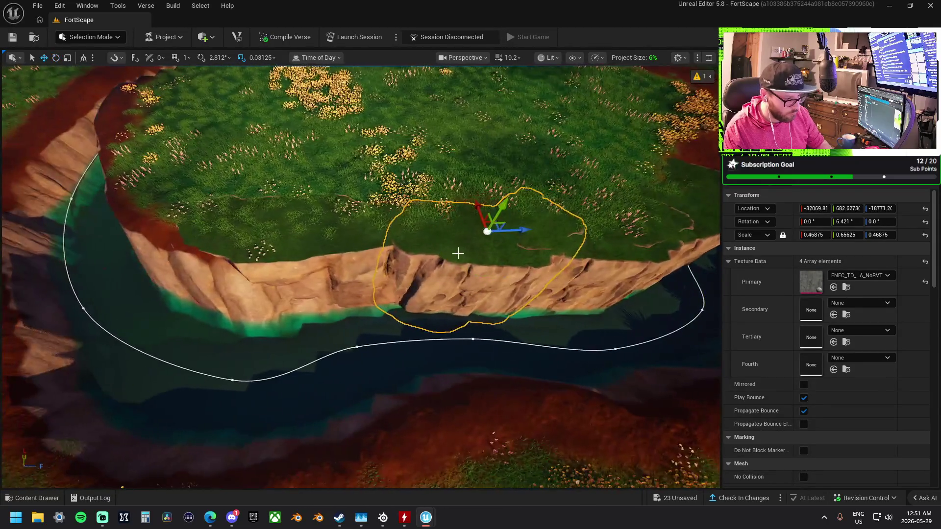
{"action": "left_click_drag", "start_coordinate": [491, 198], "coordinate": [497, 201]}
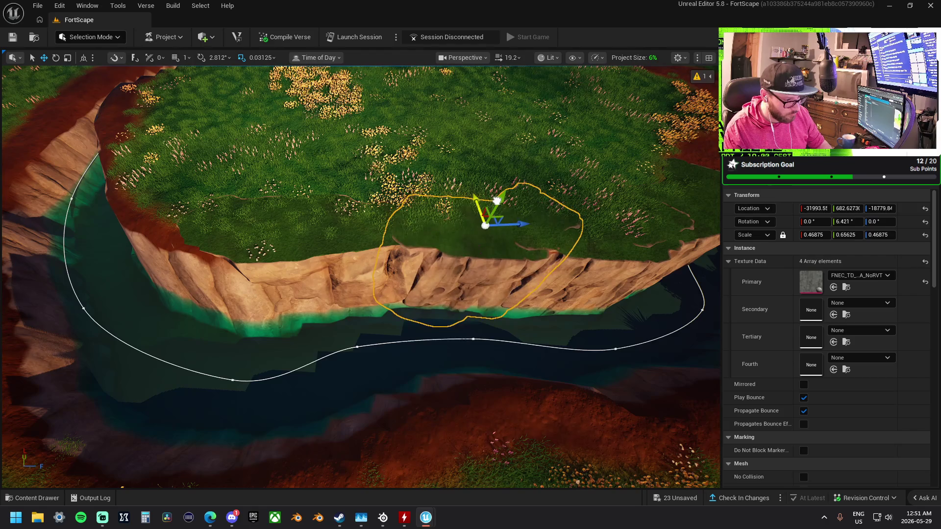
{"action": "left_click", "coordinate": [356, 253]}
{"action": "key", "text": "f"}
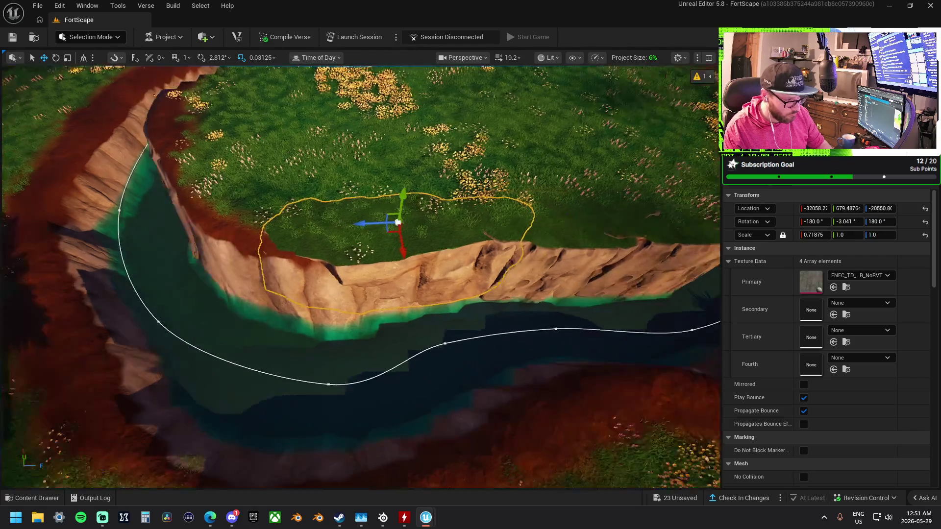
{"action": "mouse_move", "coordinate": [497, 229]}
{"action": "left_mouse_down"}
{"action": "mouse_move", "coordinate": [379, 243]}
{"action": "mouse_move", "coordinate": [338, 237]}
{"action": "mouse_move", "coordinate": [302, 206]}
{"action": "left_mouse_up"}
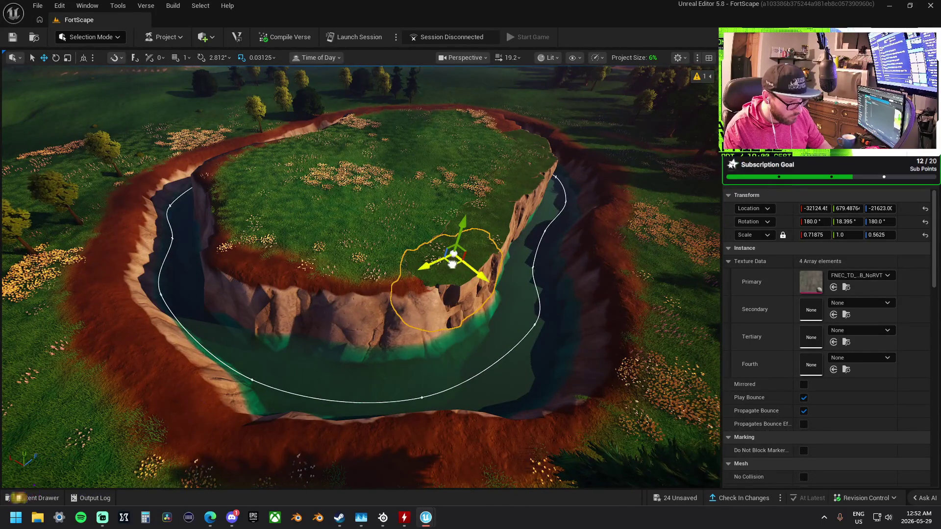
Move the cliff piece down to the water, turn it to about -7°, and scale it 0.71875 × 1.5625 × 0.6875.
{"action": "left_click_drag", "start_coordinate": [453, 264], "coordinate": [367, 300]}
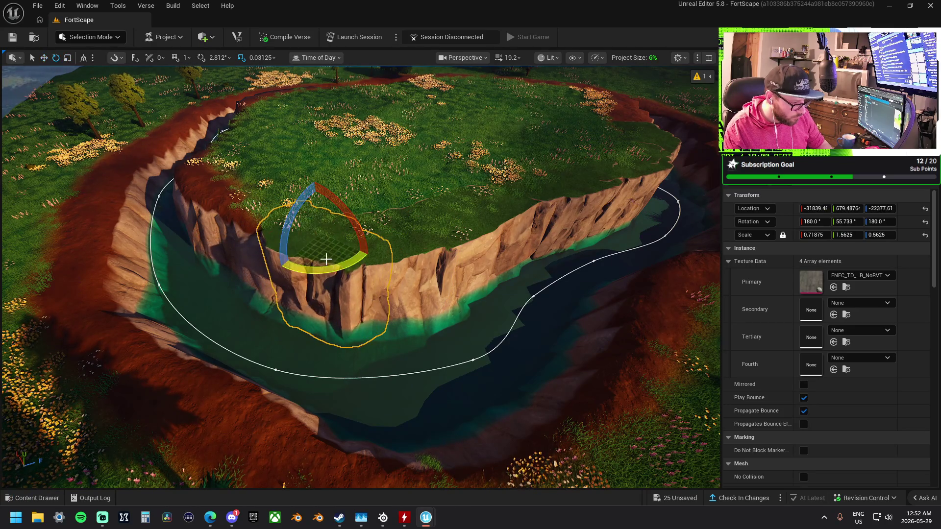
{"action": "left_click_drag", "start_coordinate": [279, 216], "coordinate": [281, 217]}
{"action": "key", "text": "f"}
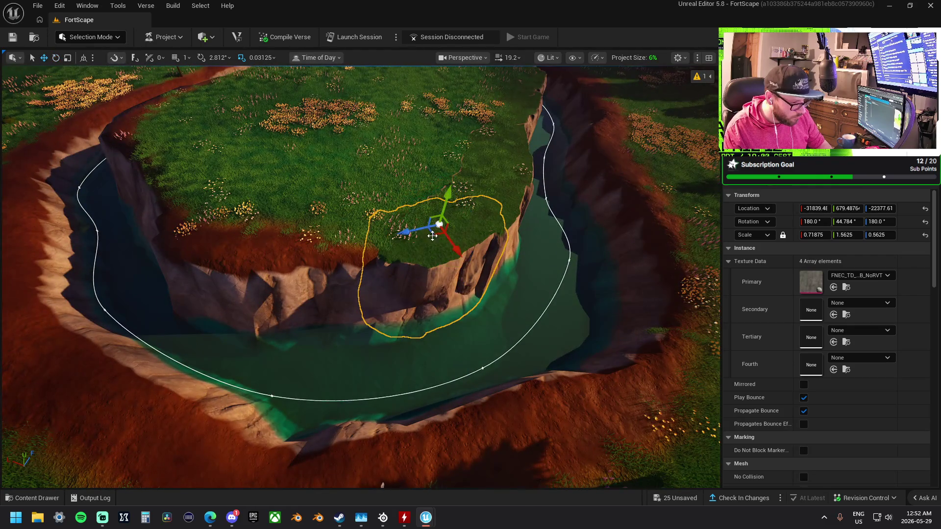
{"action": "mouse_move", "coordinate": [431, 234]}
{"action": "left_mouse_down"}
{"action": "mouse_move", "coordinate": [325, 258]}
{"action": "mouse_move", "coordinate": [275, 256]}
{"action": "mouse_move", "coordinate": [304, 275]}
{"action": "mouse_move", "coordinate": [329, 255]}
{"action": "mouse_move", "coordinate": [343, 256]}
{"action": "mouse_move", "coordinate": [330, 252]}
{"action": "mouse_move", "coordinate": [338, 273]}
{"action": "mouse_move", "coordinate": [455, 249]}
{"action": "mouse_move", "coordinate": [497, 252]}
{"action": "mouse_move", "coordinate": [394, 253]}
{"action": "left_mouse_up"}
{"action": "key", "text": "w"}
{"action": "mouse_move", "coordinate": [336, 246]}
{"action": "left_mouse_down"}
{"action": "mouse_move", "coordinate": [341, 221]}
{"action": "mouse_move", "coordinate": [420, 263]}
{"action": "mouse_move", "coordinate": [538, 248]}
{"action": "mouse_move", "coordinate": [625, 214]}
{"action": "mouse_move", "coordinate": [571, 218]}
{"action": "mouse_move", "coordinate": [551, 237]}
{"action": "mouse_move", "coordinate": [488, 244]}
{"action": "mouse_move", "coordinate": [524, 277]}
{"action": "mouse_move", "coordinate": [544, 228]}
{"action": "mouse_move", "coordinate": [583, 221]}
{"action": "mouse_move", "coordinate": [471, 258]}
{"action": "mouse_move", "coordinate": [389, 245]}
{"action": "mouse_move", "coordinate": [430, 216]}
{"action": "mouse_move", "coordinate": [304, 214]}
{"action": "mouse_move", "coordinate": [571, 206]}
{"action": "mouse_move", "coordinate": [588, 216]}
{"action": "mouse_move", "coordinate": [588, 273]}
{"action": "mouse_move", "coordinate": [414, 234]}
{"action": "mouse_move", "coordinate": [366, 260]}
{"action": "mouse_move", "coordinate": [431, 210]}
{"action": "mouse_move", "coordinate": [426, 245]}
{"action": "left_mouse_up"}
{"action": "key", "text": "e"}
Shift the cliff piece along the bank and tilt it to about -10.8° to follow the river bend.
{"action": "key", "text": "w"}
{"action": "key", "text": "e"}
{"action": "key", "text": "w"}
{"action": "mouse_move", "coordinate": [363, 228]}
{"action": "left_mouse_down"}
{"action": "mouse_move", "coordinate": [446, 229]}
{"action": "mouse_move", "coordinate": [402, 227]}
{"action": "mouse_move", "coordinate": [408, 238]}
{"action": "mouse_move", "coordinate": [211, 294]}
{"action": "mouse_move", "coordinate": [326, 253]}
{"action": "mouse_move", "coordinate": [309, 230]}
{"action": "left_mouse_up"}
{"action": "key", "text": "e"}
{"action": "key", "text": "w"}
{"action": "key", "text": "f"}
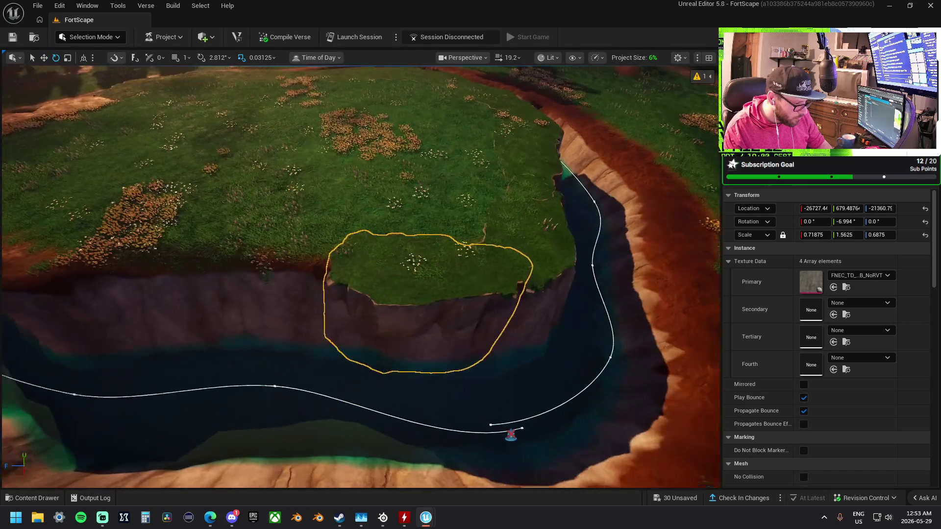
{"action": "left_click_drag", "start_coordinate": [428, 260], "coordinate": [482, 285]}
{"action": "mouse_move", "coordinate": [436, 256]}
{"action": "left_mouse_down"}
{"action": "mouse_move", "coordinate": [289, 252]}
{"action": "mouse_move", "coordinate": [299, 279]}
{"action": "mouse_move", "coordinate": [343, 296]}
{"action": "mouse_move", "coordinate": [394, 252]}
{"action": "mouse_move", "coordinate": [342, 284]}
{"action": "left_mouse_up"}
{"action": "key", "text": "e"}
{"action": "key", "text": "w"}
{"action": "mouse_move", "coordinate": [437, 269]}
{"action": "left_mouse_down"}
{"action": "mouse_move", "coordinate": [421, 264]}
{"action": "mouse_move", "coordinate": [529, 277]}
{"action": "mouse_move", "coordinate": [470, 272]}
{"action": "mouse_move", "coordinate": [471, 441]}
{"action": "left_mouse_up"}
Move a cliff piece left along the grass edge, turn it about 20°, and raise it slightly.
{"action": "mouse_move", "coordinate": [509, 191]}
{"action": "left_mouse_down"}
{"action": "mouse_move", "coordinate": [504, 249]}
{"action": "mouse_move", "coordinate": [337, 266]}
{"action": "mouse_move", "coordinate": [308, 214]}
{"action": "left_mouse_up"}
{"action": "left_click_drag", "start_coordinate": [293, 249], "coordinate": [327, 209]}
{"action": "left_click_drag", "start_coordinate": [305, 250], "coordinate": [380, 217]}
{"action": "key", "text": "w"}
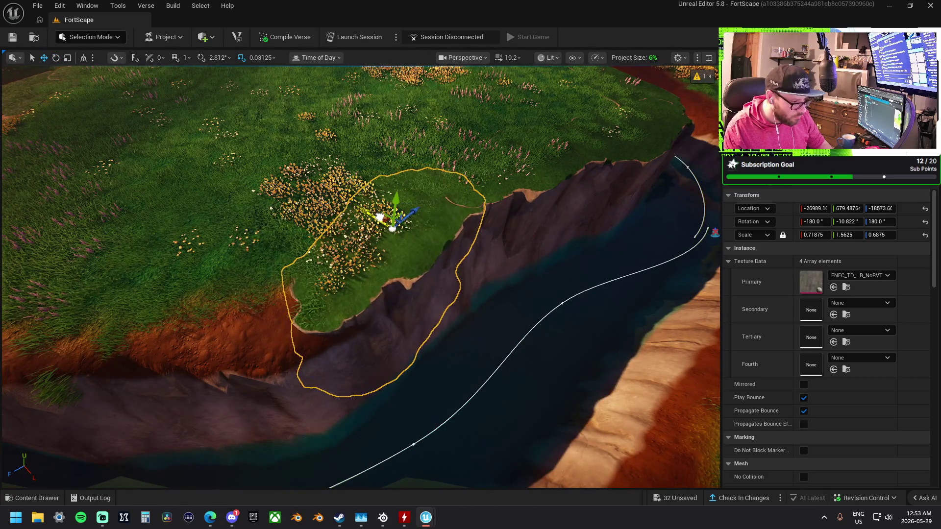
{"action": "mouse_move", "coordinate": [396, 210]}
{"action": "left_mouse_down"}
{"action": "mouse_move", "coordinate": [487, 214]}
{"action": "mouse_move", "coordinate": [409, 254]}
{"action": "left_mouse_up"}
{"action": "mouse_move", "coordinate": [401, 289]}
{"action": "left_mouse_down"}
{"action": "mouse_move", "coordinate": [401, 334]}
{"action": "mouse_move", "coordinate": [398, 305]}
{"action": "left_mouse_up"}
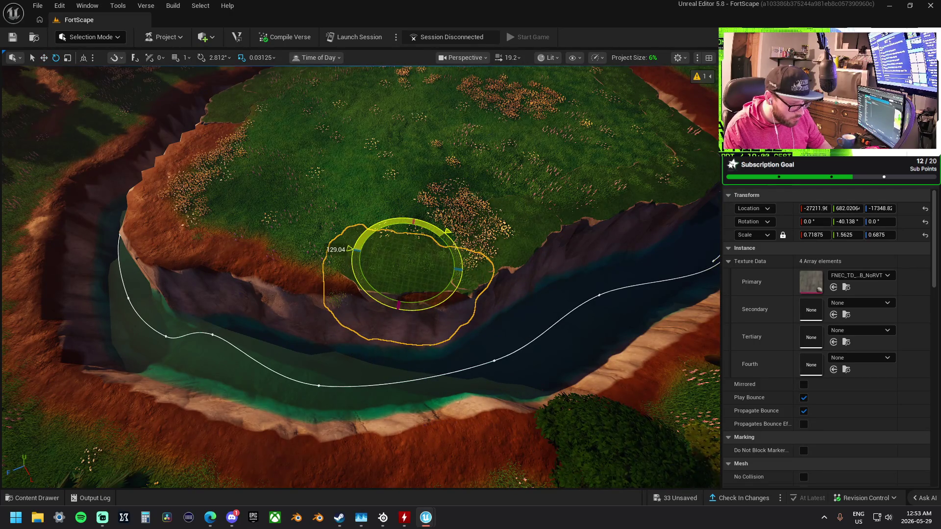
{"action": "key", "text": "w"}
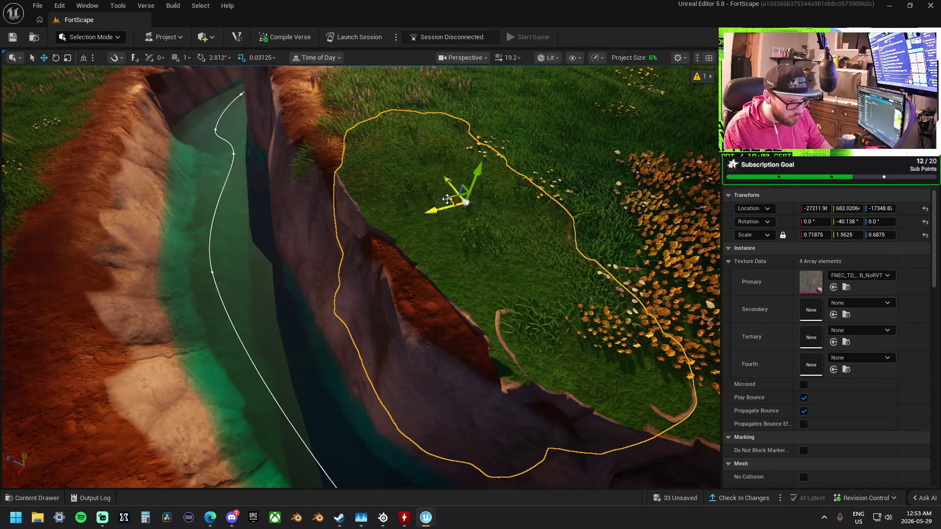
{"action": "left_click_drag", "start_coordinate": [447, 198], "coordinate": [418, 187]}
{"action": "left_click_drag", "start_coordinate": [444, 157], "coordinate": [444, 157]}
{"action": "mouse_move", "coordinate": [527, 237]}
{"action": "left_mouse_down"}
{"action": "mouse_move", "coordinate": [441, 252]}
{"action": "mouse_move", "coordinate": [358, 293]}
{"action": "mouse_move", "coordinate": [407, 312]}
{"action": "mouse_move", "coordinate": [441, 306]}
{"action": "left_mouse_up"}
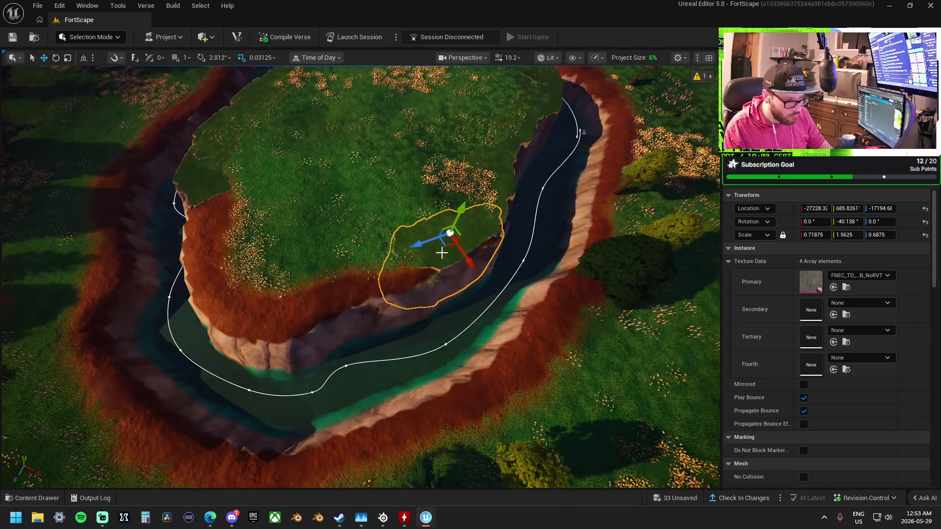
Rotate the cliff piece to face the river and push it against the bank.
{"action": "key", "text": "e"}
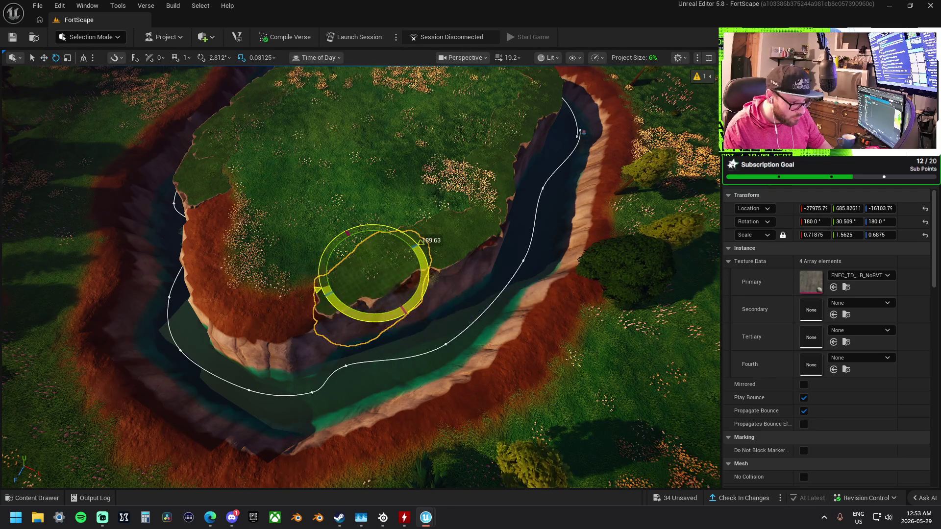
{"action": "left_click_drag", "start_coordinate": [368, 292], "coordinate": [368, 292]}
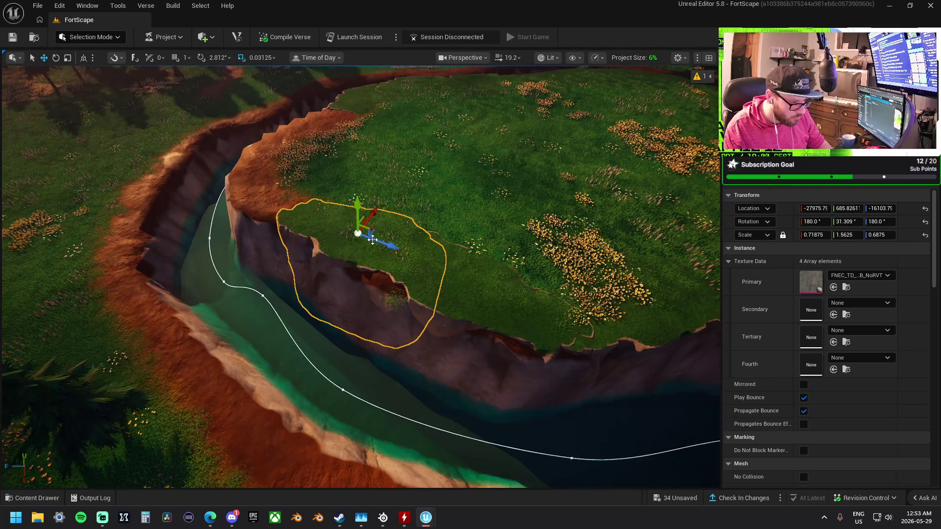
{"action": "mouse_move", "coordinate": [402, 249]}
{"action": "left_mouse_down"}
{"action": "mouse_move", "coordinate": [426, 256]}
{"action": "mouse_move", "coordinate": [494, 231]}
{"action": "left_mouse_up"}
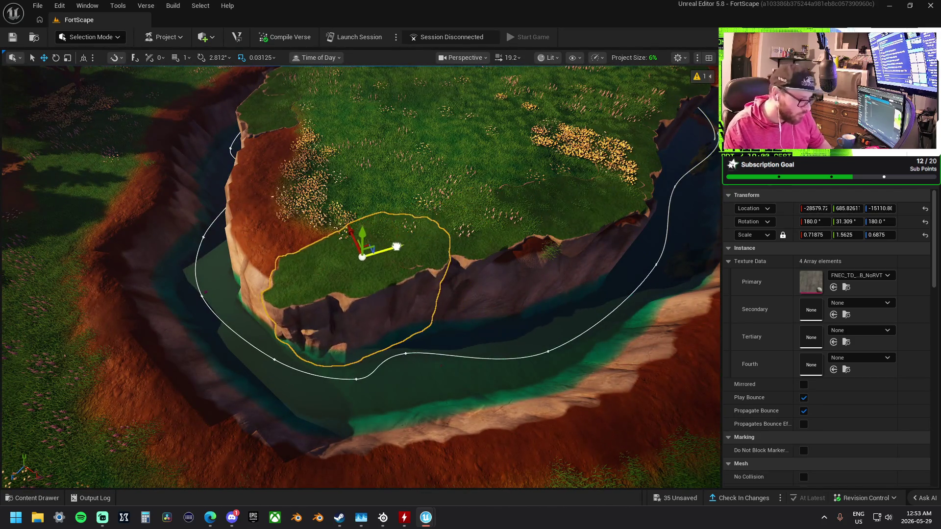
{"action": "left_click_drag", "start_coordinate": [354, 301], "coordinate": [301, 284]}
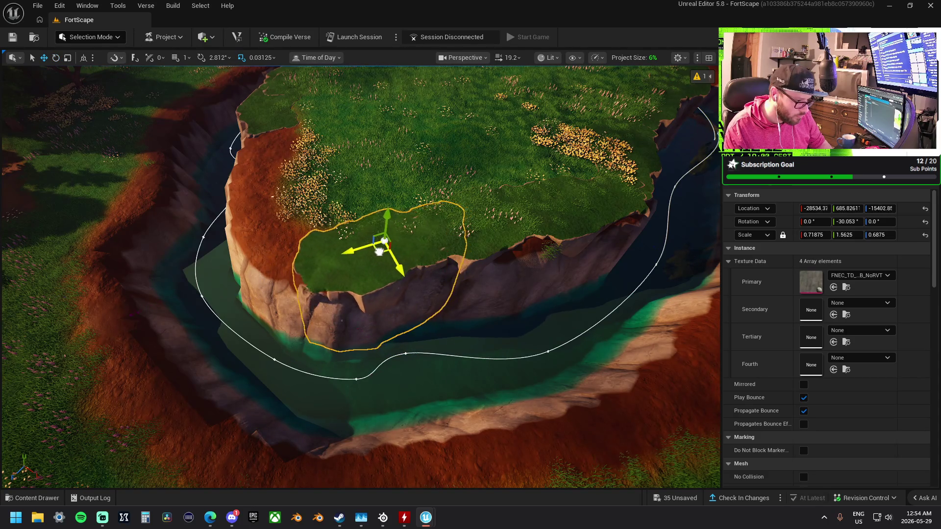
{"action": "mouse_move", "coordinate": [377, 252]}
{"action": "left_mouse_down"}
{"action": "mouse_move", "coordinate": [380, 272]}
{"action": "mouse_move", "coordinate": [362, 257]}
{"action": "mouse_move", "coordinate": [564, 245]}
{"action": "mouse_move", "coordinate": [581, 223]}
{"action": "mouse_move", "coordinate": [577, 235]}
{"action": "mouse_move", "coordinate": [431, 231]}
{"action": "mouse_move", "coordinate": [395, 269]}
{"action": "mouse_move", "coordinate": [517, 250]}
{"action": "left_mouse_up"}
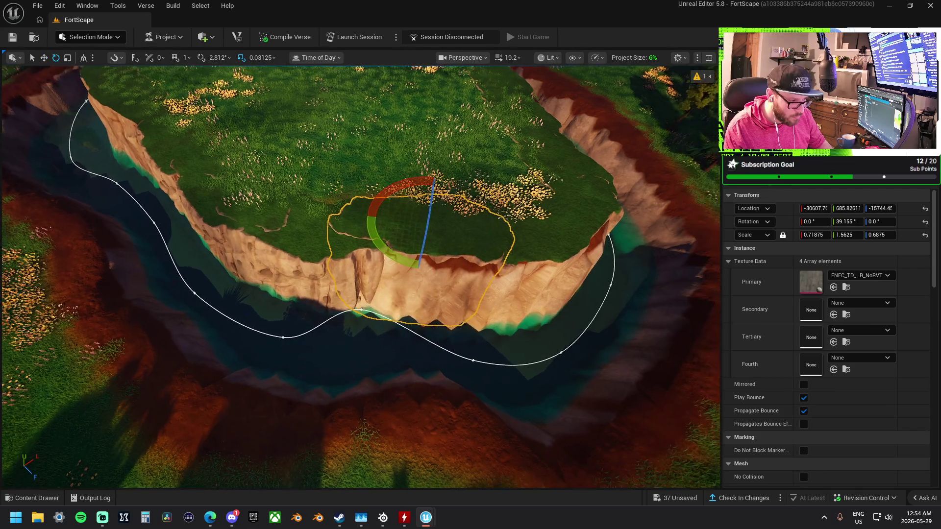
{"action": "left_click_drag", "start_coordinate": [447, 267], "coordinate": [356, 242]}
{"action": "key", "text": "w"}
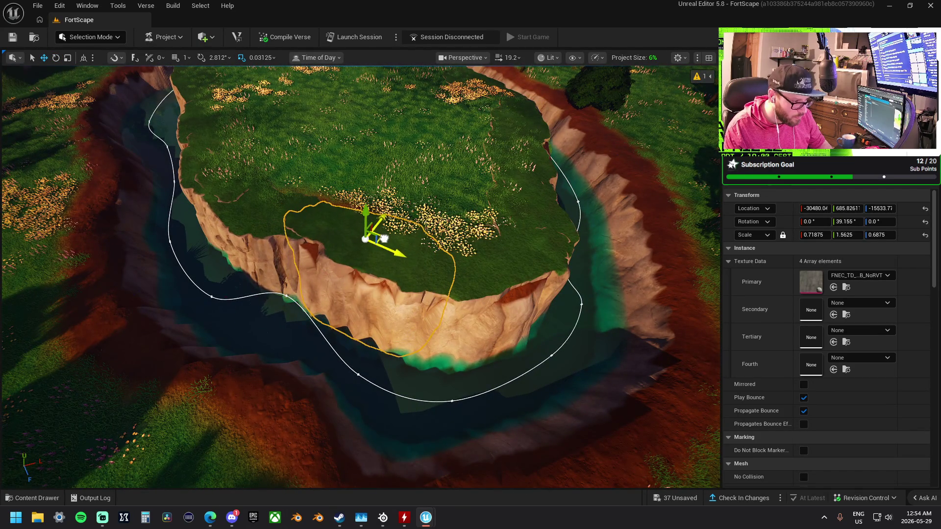
{"action": "scroll", "coordinate": [384, 239], "scroll_direction": "up", "scroll_amount": 5}
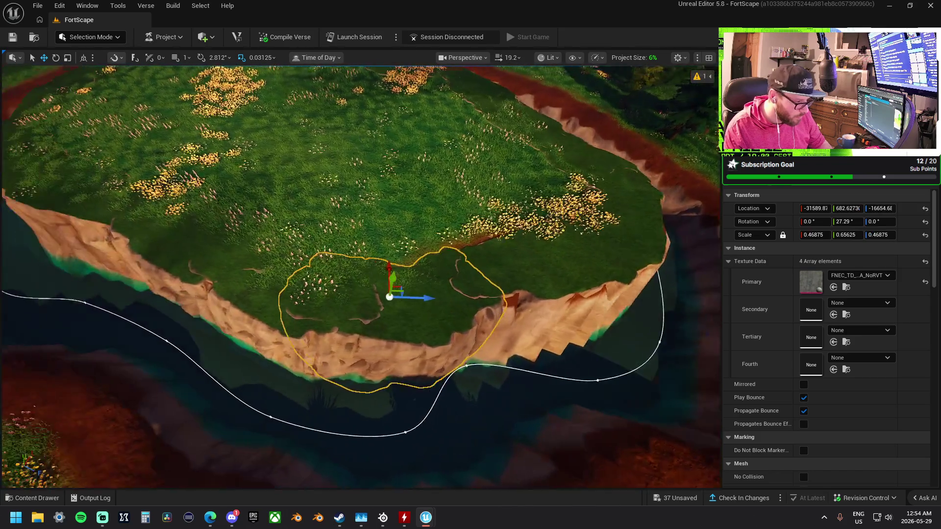
Undo two misplaced edits, then move another cliff piece along the edge and turn it to about -3°.
{"action": "left_click", "coordinate": [348, 317]}
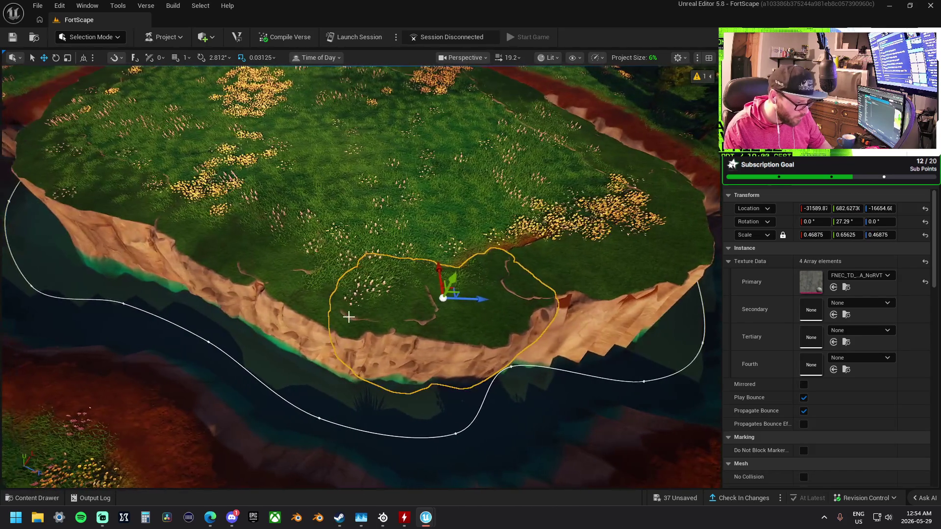
{"action": "key", "text": "ctrl+z"}
{"action": "key", "text": "ctrl+z"}
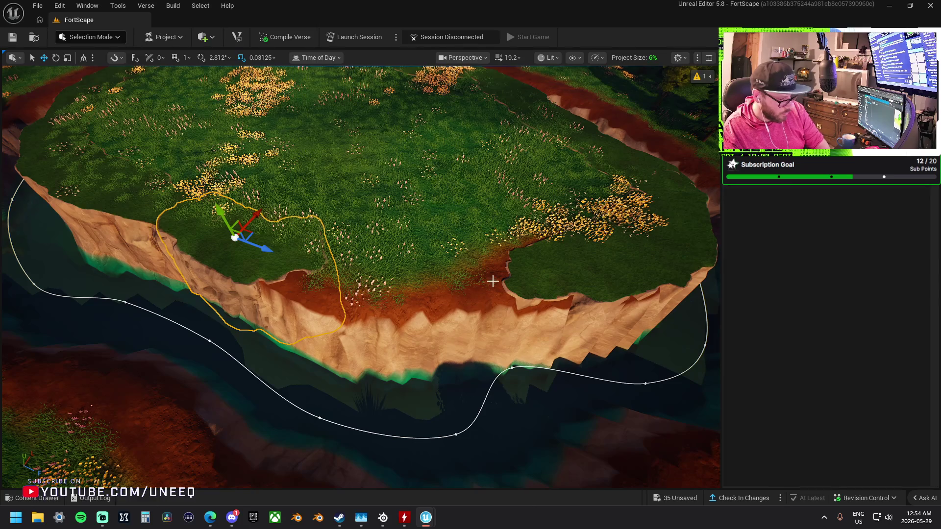
{"action": "key", "text": "ctrl+z"}
{"action": "left_click_drag", "start_coordinate": [623, 255], "coordinate": [494, 276]}
{"action": "mouse_move", "coordinate": [439, 324]}
{"action": "left_mouse_down"}
{"action": "mouse_move", "coordinate": [519, 270]}
{"action": "mouse_move", "coordinate": [348, 297]}
{"action": "mouse_move", "coordinate": [332, 322]}
{"action": "left_mouse_up"}
{"action": "key", "text": "w"}
{"action": "mouse_move", "coordinate": [336, 353]}
{"action": "left_mouse_down"}
{"action": "mouse_move", "coordinate": [361, 354]}
{"action": "mouse_move", "coordinate": [353, 378]}
{"action": "mouse_move", "coordinate": [326, 334]}
{"action": "mouse_move", "coordinate": [351, 270]}
{"action": "left_mouse_up"}
{"action": "key", "text": "w"}
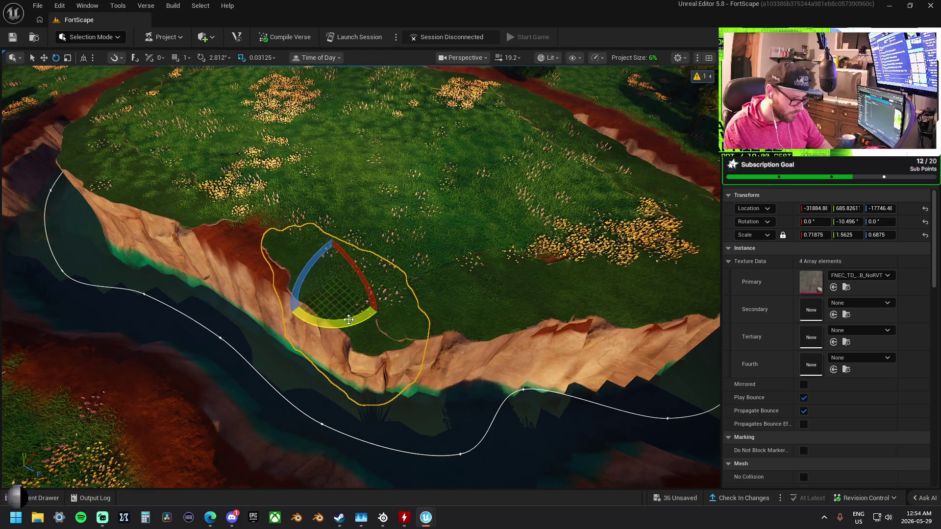
{"action": "left_click_drag", "start_coordinate": [380, 308], "coordinate": [387, 313]}
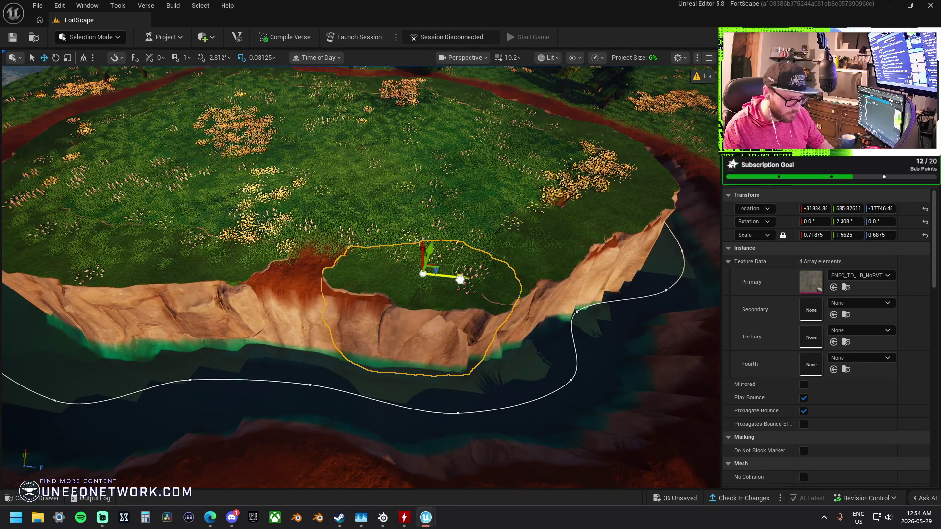
Check the cliff placement along the river, then select the landscape and open the editor modes list.
{"action": "left_click_drag", "start_coordinate": [328, 268], "coordinate": [347, 223]}
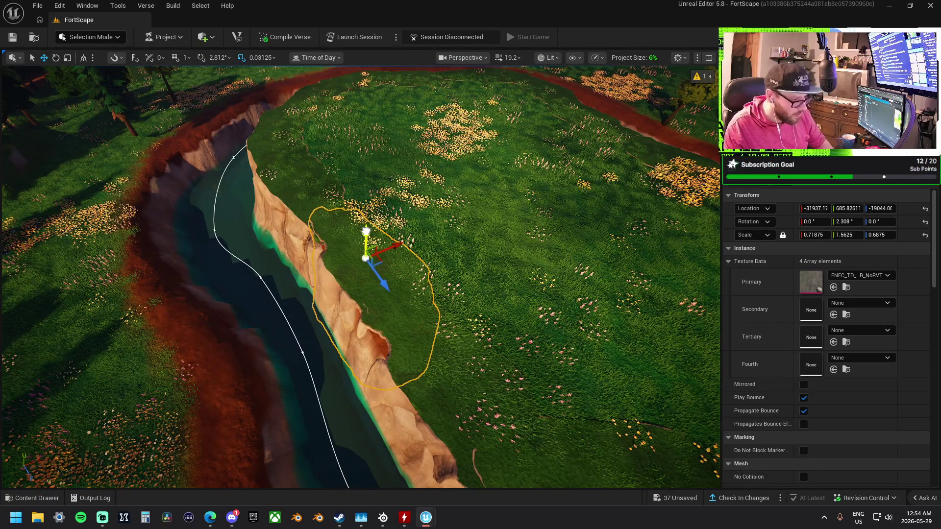
{"action": "mouse_move", "coordinate": [362, 254]}
{"action": "left_mouse_down"}
{"action": "mouse_move", "coordinate": [303, 254]}
{"action": "mouse_move", "coordinate": [372, 245]}
{"action": "mouse_move", "coordinate": [342, 206]}
{"action": "mouse_move", "coordinate": [353, 176]}
{"action": "left_mouse_up"}
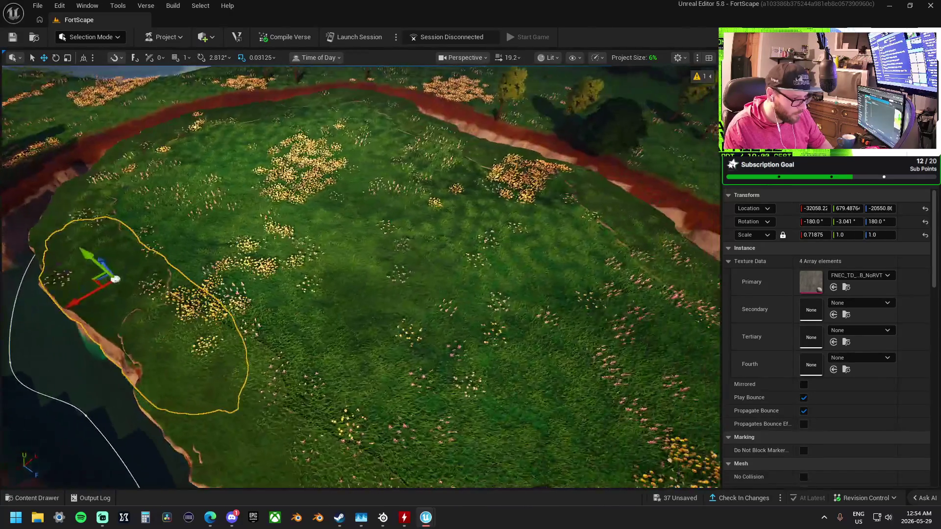
{"action": "left_click", "coordinate": [391, 271]}
{"action": "left_click", "coordinate": [91, 38]}
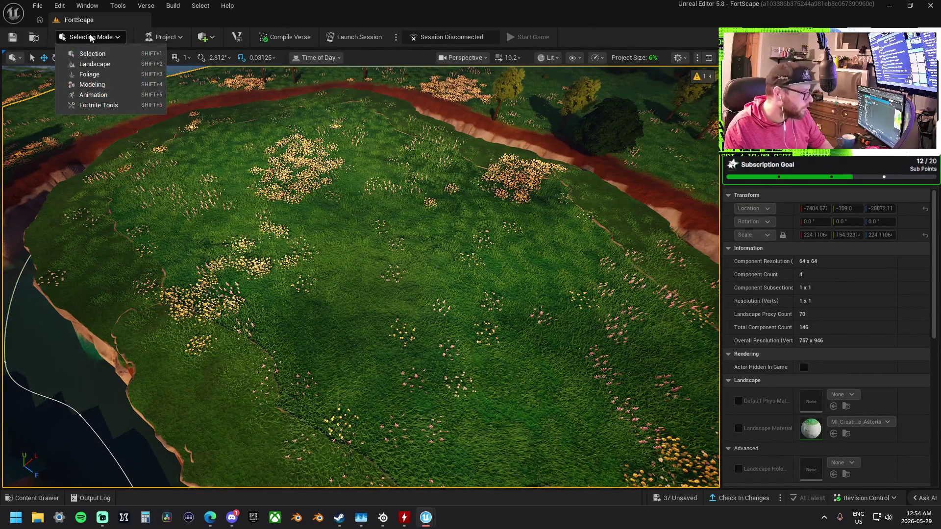
Enter Landscape Sculpt mode and run the Flatten brush along the river bank at the water's edge.
{"action": "left_click", "coordinate": [95, 64]}
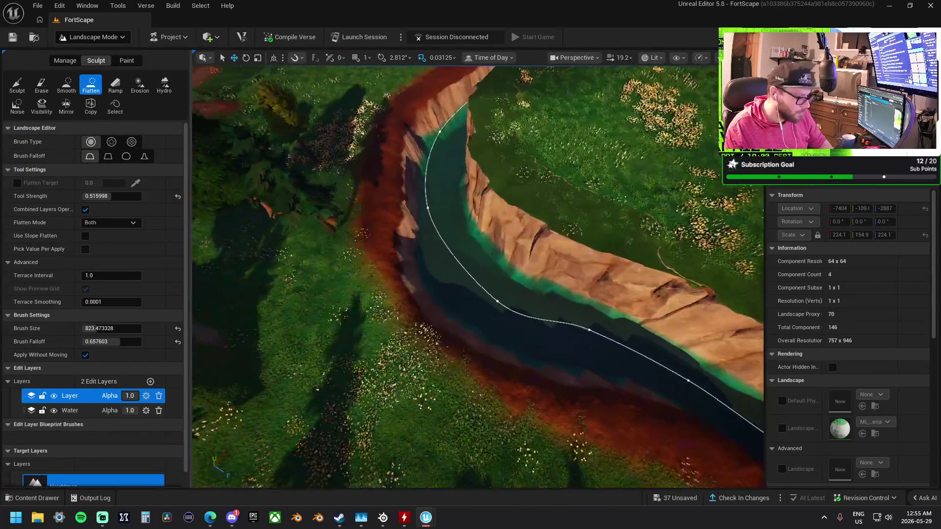
{"action": "left_click", "coordinate": [466, 271]}
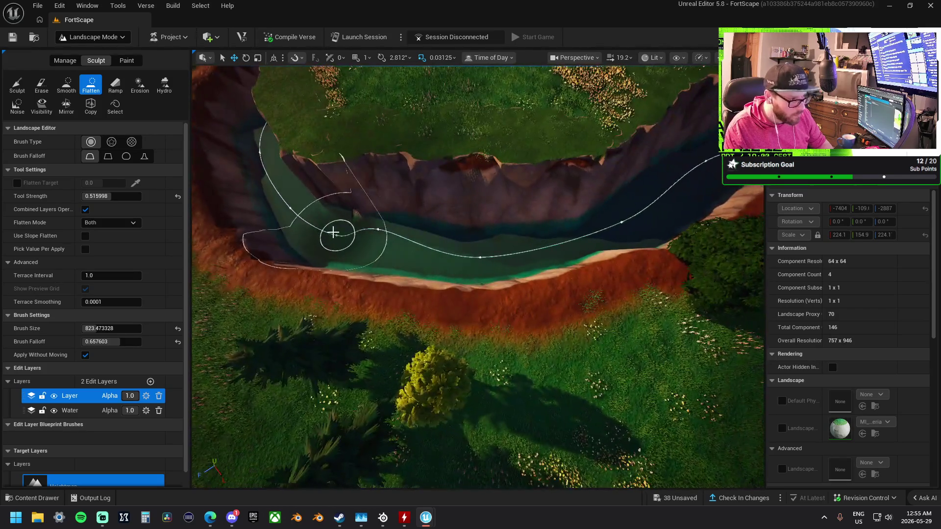
{"action": "left_click_drag", "start_coordinate": [333, 233], "coordinate": [380, 240]}
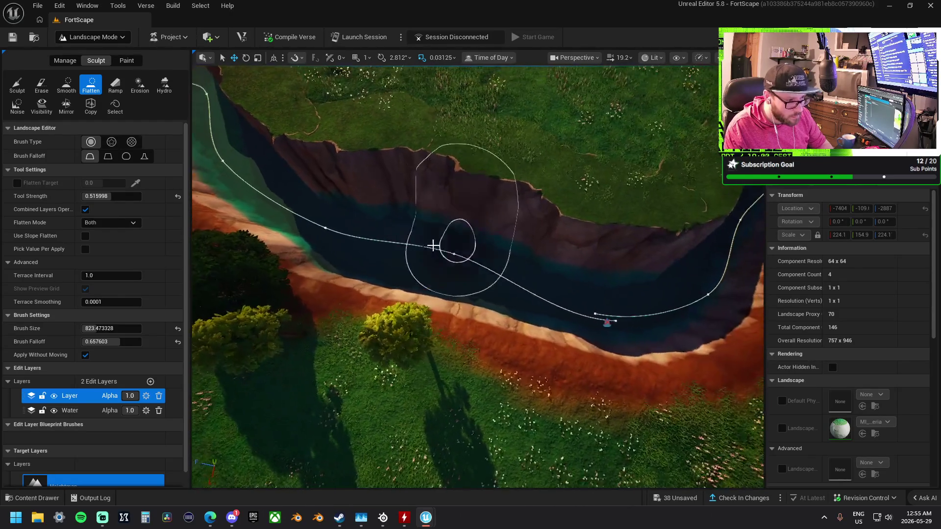
{"action": "left_click_drag", "start_coordinate": [373, 235], "coordinate": [471, 253]}
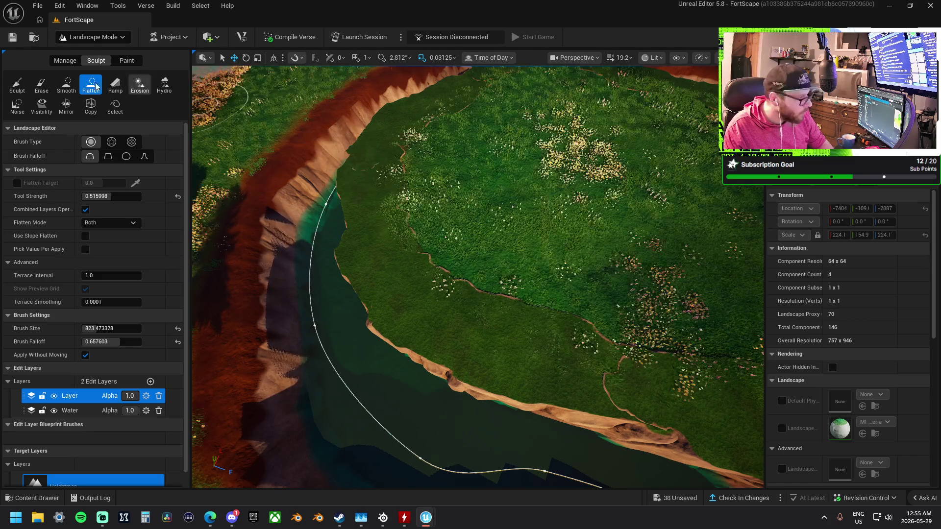
{"action": "left_click", "coordinate": [18, 83]}
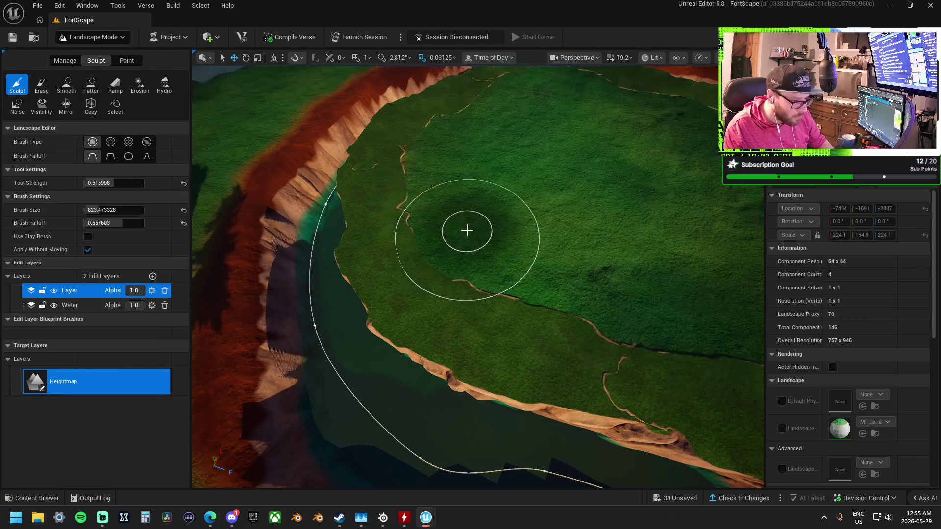
Choose the Flatten tool and bring the view down onto the plateau beside the river bank.
{"action": "scroll", "coordinate": [594, 282], "scroll_direction": "up", "scroll_amount": 5}
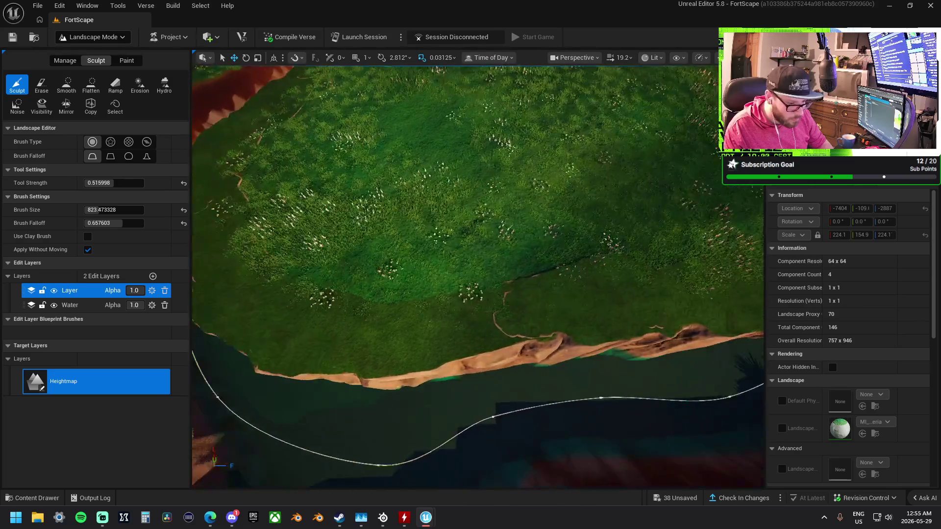
{"action": "scroll", "coordinate": [466, 256], "scroll_direction": "down", "scroll_amount": 5}
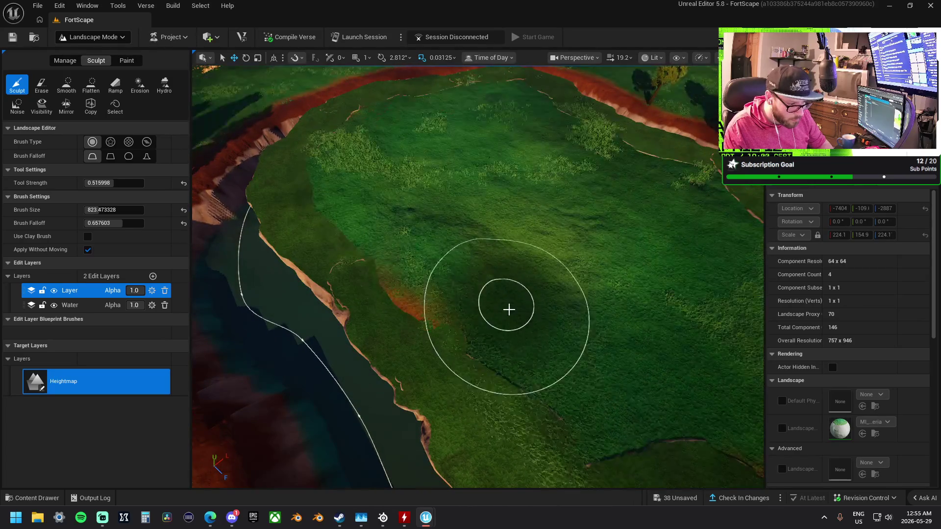
{"action": "left_click_drag", "start_coordinate": [508, 338], "coordinate": [372, 338]}
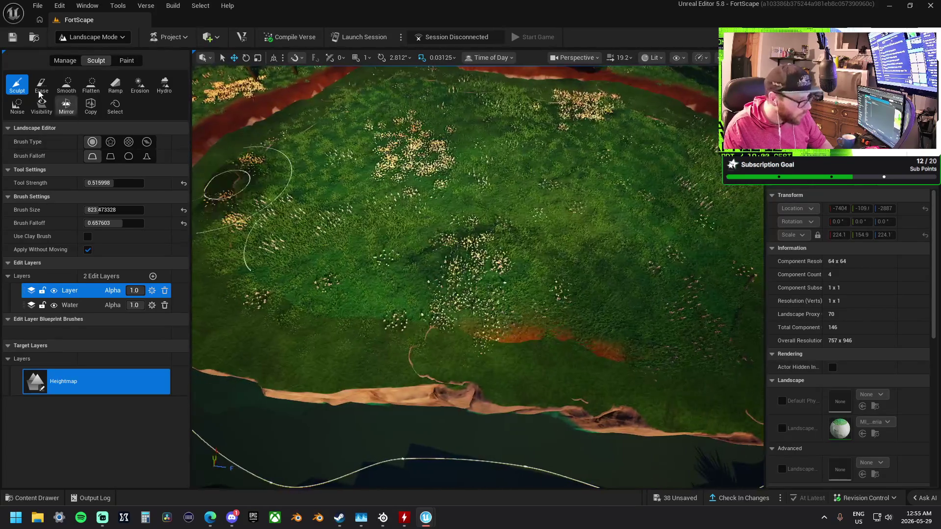
{"action": "left_click", "coordinate": [91, 85]}
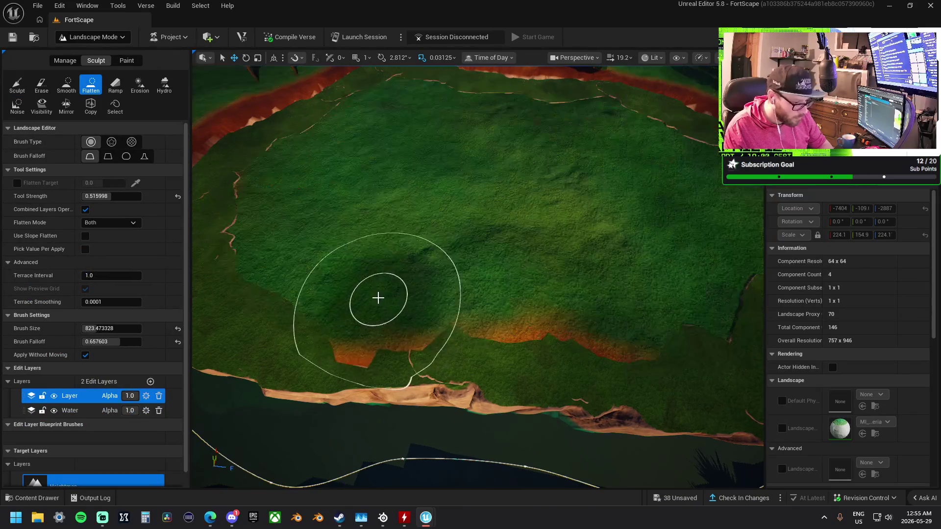
{"action": "mouse_move", "coordinate": [553, 313]}
{"action": "left_mouse_down"}
{"action": "mouse_move", "coordinate": [616, 265]}
{"action": "mouse_move", "coordinate": [536, 256]}
{"action": "mouse_move", "coordinate": [453, 227]}
{"action": "mouse_move", "coordinate": [441, 173]}
{"action": "left_mouse_up"}
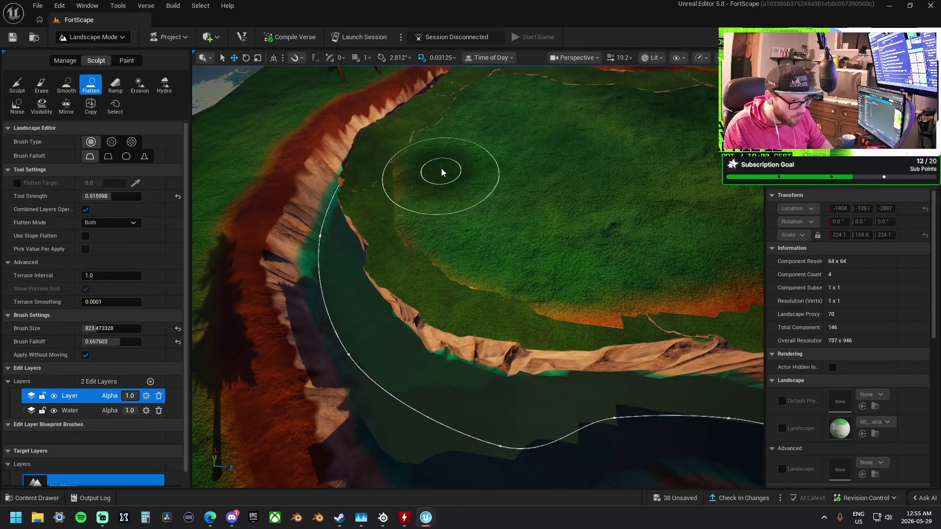
{"action": "scroll", "coordinate": [458, 136], "scroll_direction": "down", "scroll_amount": 3}
{"action": "mouse_move", "coordinate": [361, 176]}
{"action": "left_mouse_down"}
{"action": "mouse_move", "coordinate": [382, 196]}
{"action": "mouse_move", "coordinate": [389, 238]}
{"action": "mouse_move", "coordinate": [451, 266]}
{"action": "mouse_move", "coordinate": [436, 311]}
{"action": "mouse_move", "coordinate": [392, 266]}
{"action": "left_mouse_up"}
{"action": "scroll", "coordinate": [411, 242], "scroll_direction": "up", "scroll_amount": 3}
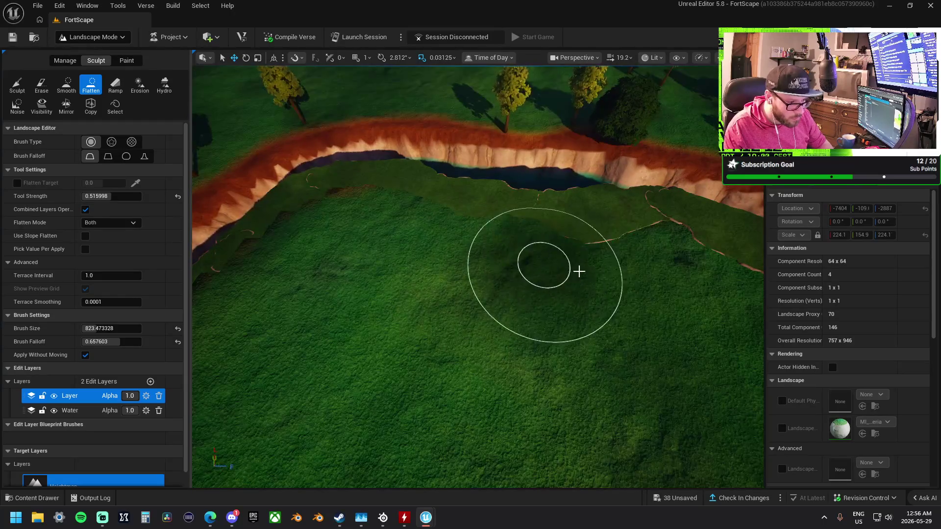
{"action": "mouse_move", "coordinate": [619, 272]}
{"action": "left_mouse_down"}
{"action": "mouse_move", "coordinate": [434, 263]}
{"action": "mouse_move", "coordinate": [441, 284]}
{"action": "mouse_move", "coordinate": [431, 294]}
{"action": "mouse_move", "coordinate": [410, 257]}
{"action": "mouse_move", "coordinate": [479, 275]}
{"action": "left_mouse_up"}
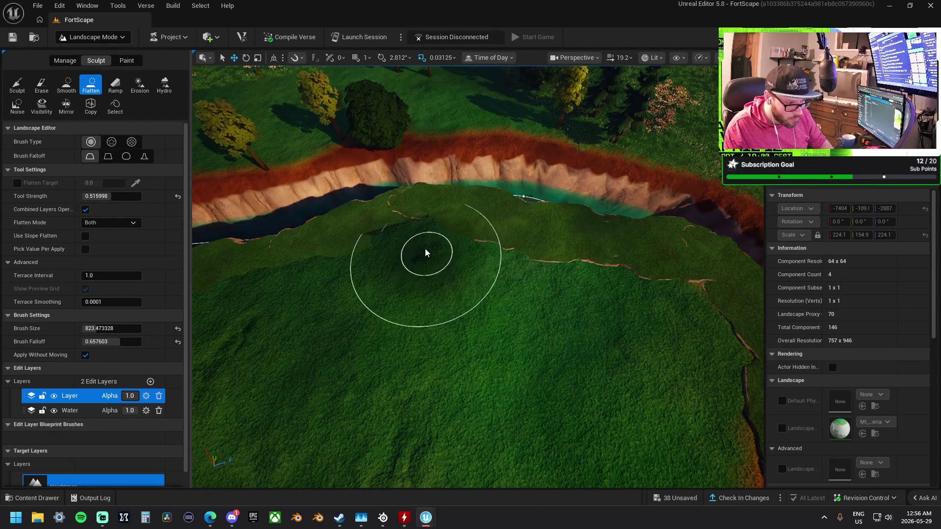
Flatten the plateau top inside the river bend, then show Paint mode with its 6 target layers.
{"action": "mouse_move", "coordinate": [404, 248]}
{"action": "left_mouse_down"}
{"action": "mouse_move", "coordinate": [384, 244]}
{"action": "mouse_move", "coordinate": [628, 299]}
{"action": "mouse_move", "coordinate": [554, 281]}
{"action": "left_mouse_up"}
{"action": "key", "text": "ctrl+1"}
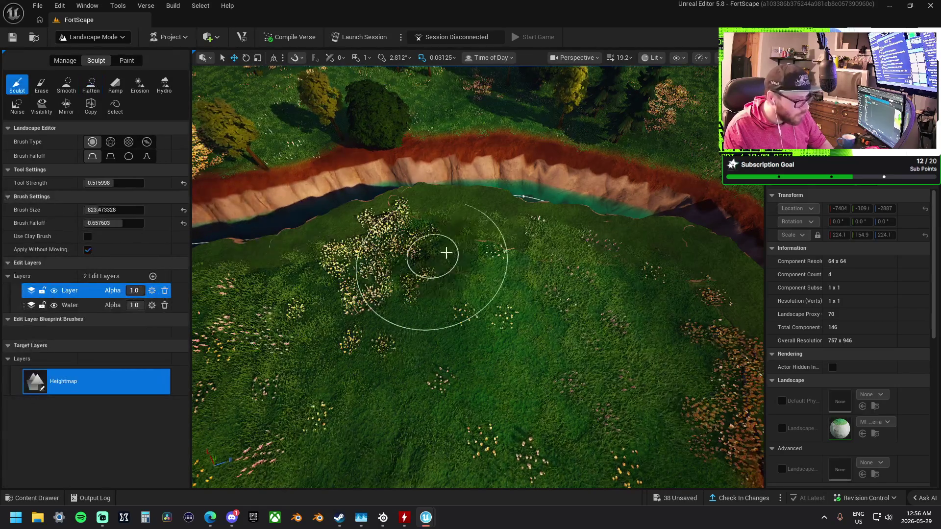
{"action": "key", "text": "ctrl+4"}
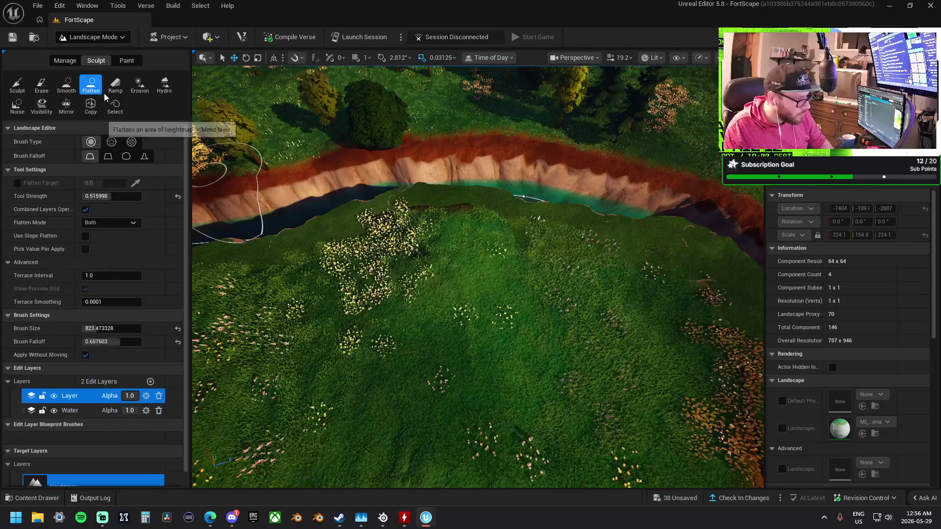
{"action": "mouse_move", "coordinate": [489, 256]}
{"action": "left_mouse_down"}
{"action": "mouse_move", "coordinate": [370, 252]}
{"action": "mouse_move", "coordinate": [552, 197]}
{"action": "mouse_move", "coordinate": [505, 179]}
{"action": "mouse_move", "coordinate": [386, 169]}
{"action": "mouse_move", "coordinate": [499, 222]}
{"action": "left_mouse_up"}
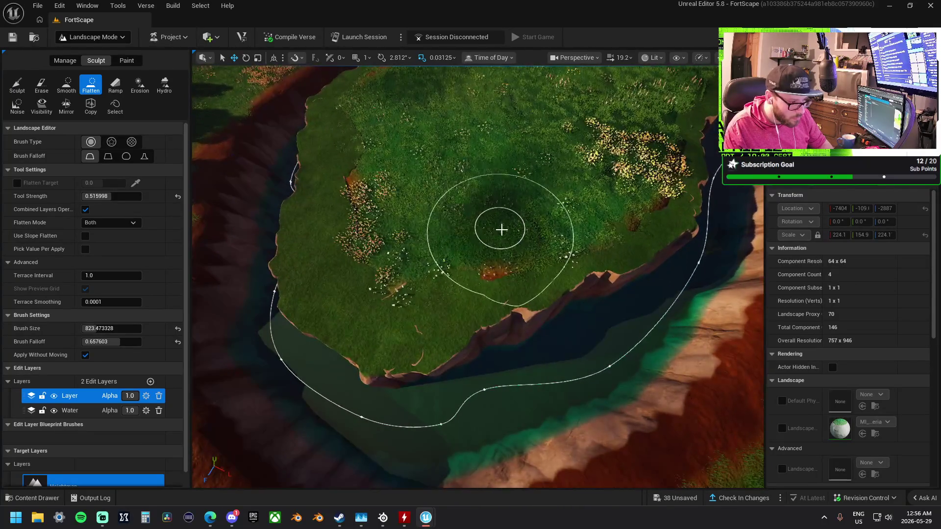
{"action": "mouse_move", "coordinate": [423, 244]}
{"action": "left_mouse_down"}
{"action": "mouse_move", "coordinate": [388, 250]}
{"action": "mouse_move", "coordinate": [389, 269]}
{"action": "mouse_move", "coordinate": [490, 244]}
{"action": "mouse_move", "coordinate": [447, 294]}
{"action": "mouse_move", "coordinate": [510, 244]}
{"action": "mouse_move", "coordinate": [389, 237]}
{"action": "left_mouse_up"}
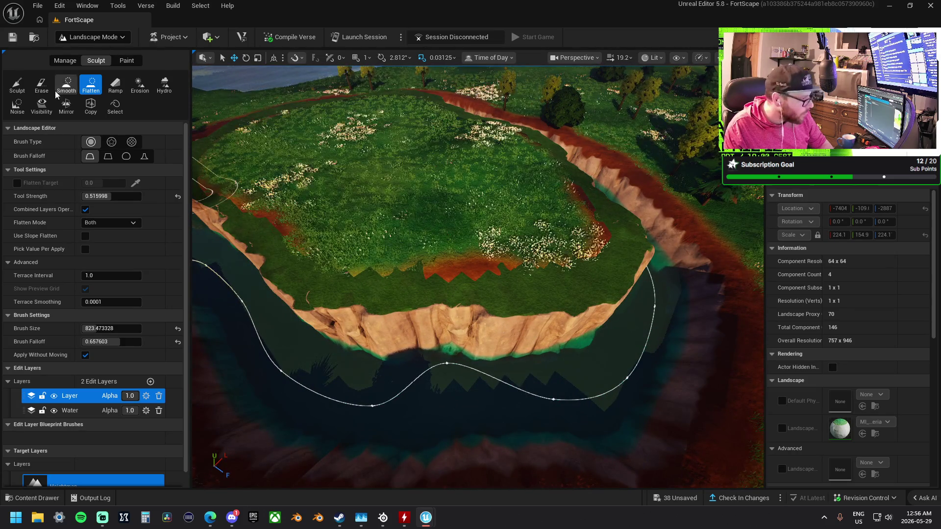
{"action": "left_click", "coordinate": [126, 60]}
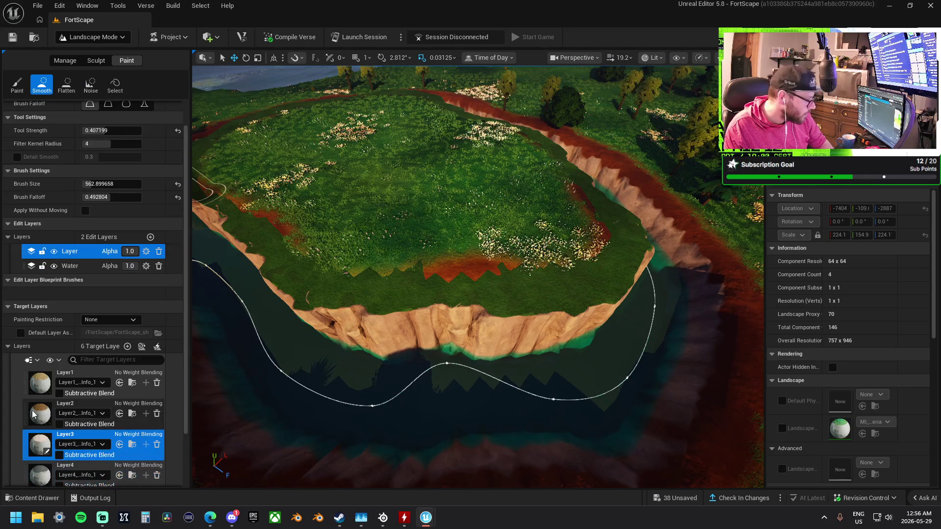
Smooth the painted layers along the plateau's cliff edge.
{"action": "left_click_drag", "start_coordinate": [454, 294], "coordinate": [494, 283]}
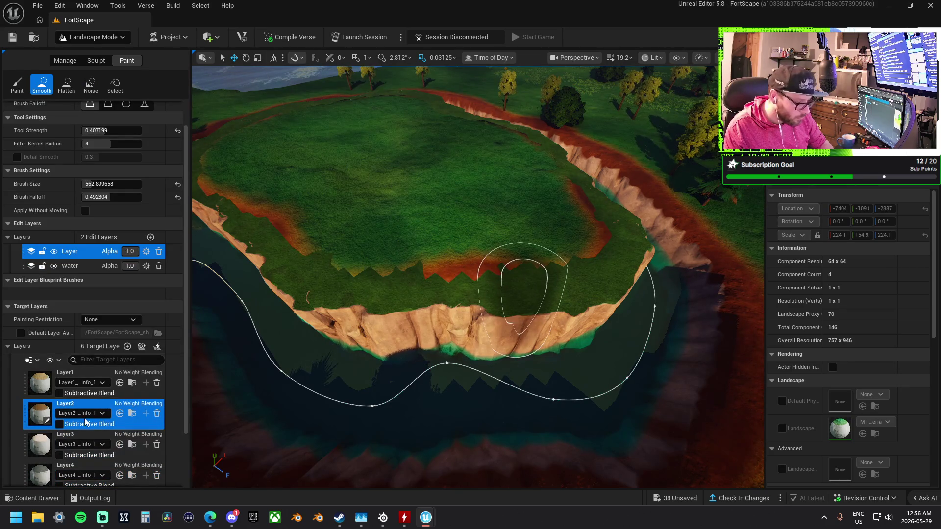
{"action": "scroll", "coordinate": [85, 420], "scroll_direction": "down", "scroll_amount": 3}
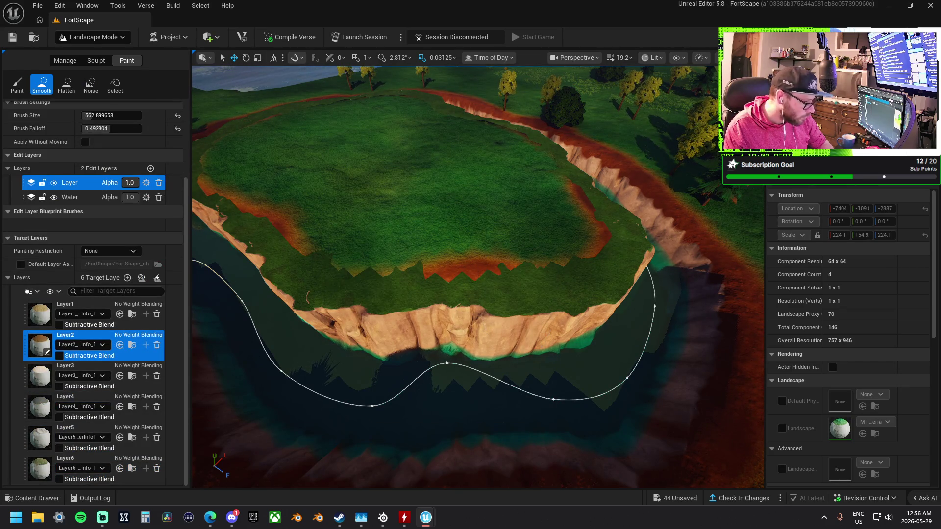
{"action": "left_click_drag", "start_coordinate": [478, 277], "coordinate": [519, 294]}
In Paint mode, lay reddish Layer1 and Layer2 patches across the plateau near its edge.
{"action": "left_click", "coordinate": [17, 84]}
{"action": "left_click_drag", "start_coordinate": [551, 241], "coordinate": [372, 231]}
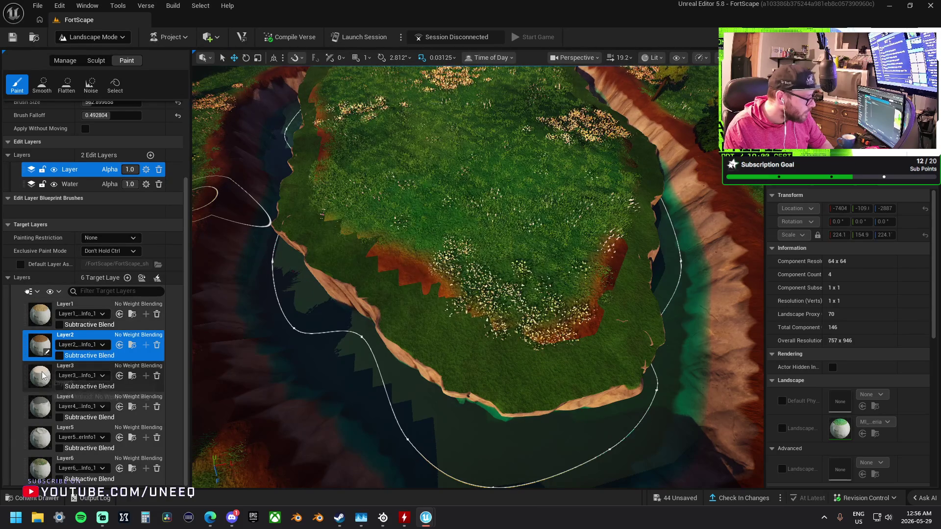
{"action": "left_click", "coordinate": [88, 313]}
{"action": "left_click_drag", "start_coordinate": [340, 317], "coordinate": [388, 273]}
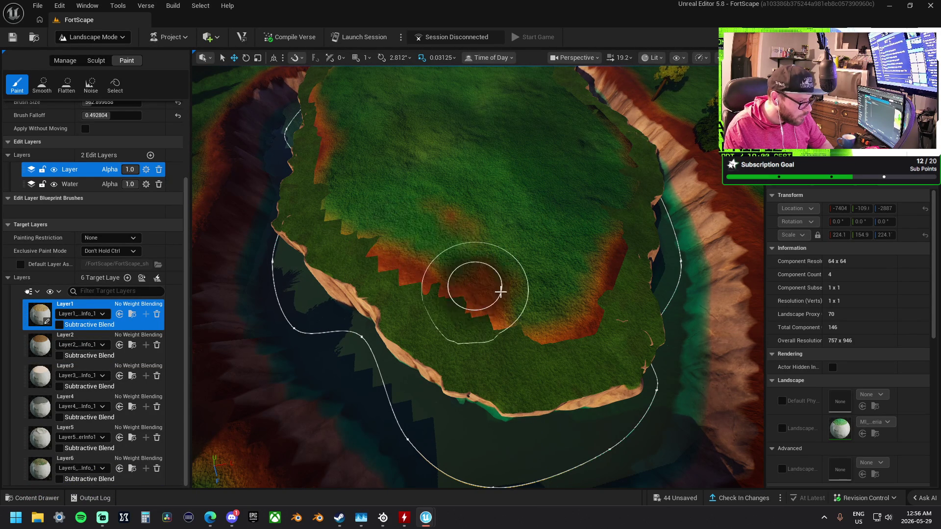
{"action": "key", "text": "Down"}
{"action": "left_click_drag", "start_coordinate": [417, 274], "coordinate": [422, 266]}
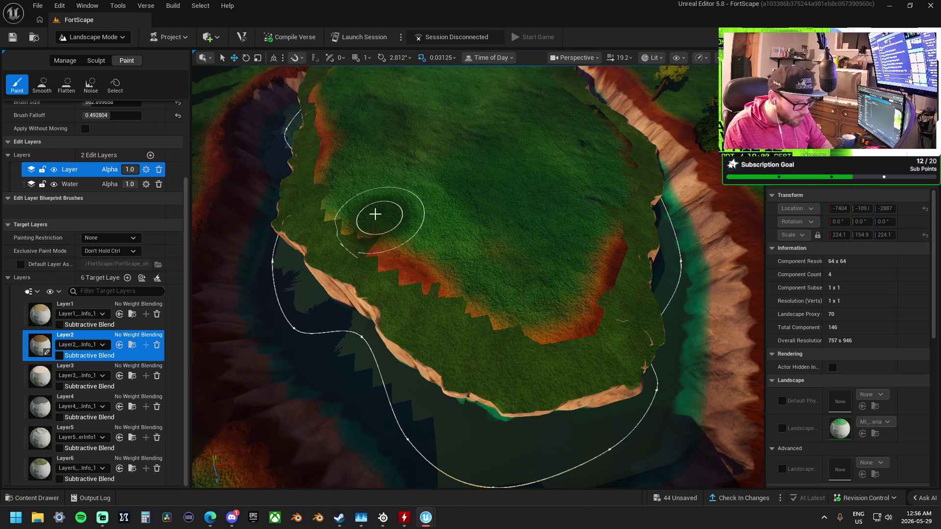
Frame the river spline so it runs horizontally and make the Water edit layer active.
{"action": "scroll", "coordinate": [376, 237], "scroll_direction": "down", "scroll_amount": 5}
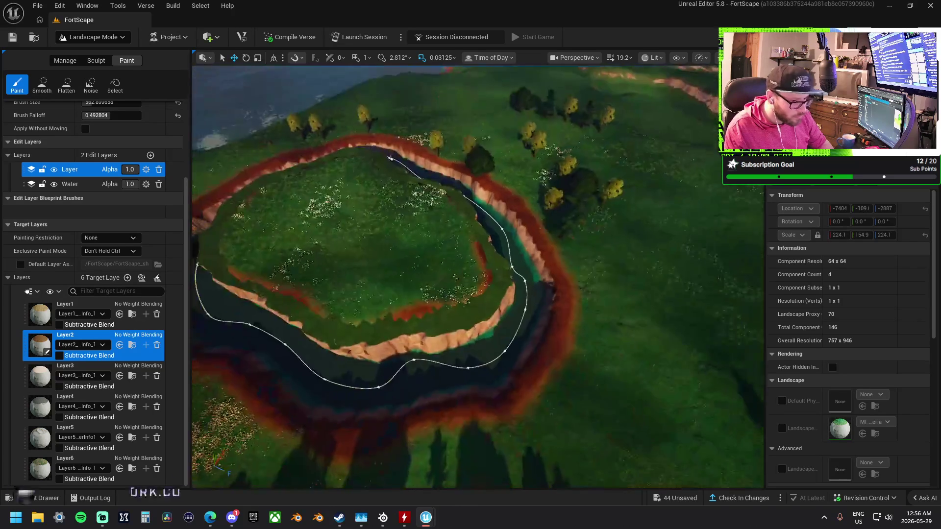
{"action": "key", "text": "f"}
{"action": "scroll", "coordinate": [478, 276], "scroll_direction": "up", "scroll_amount": 5}
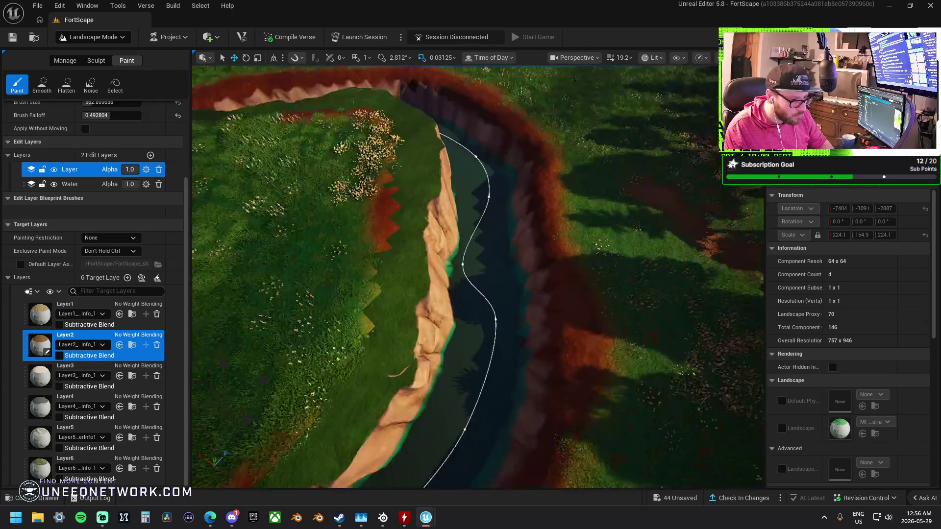
{"action": "left_click_drag", "start_coordinate": [489, 266], "coordinate": [564, 255]}
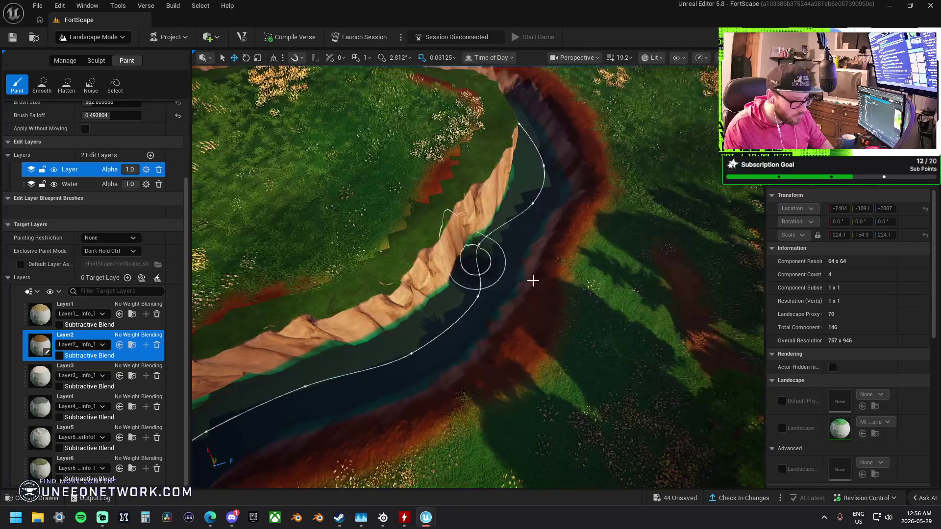
{"action": "left_click_drag", "start_coordinate": [409, 431], "coordinate": [220, 284]}
{"action": "left_click", "coordinate": [70, 184]}
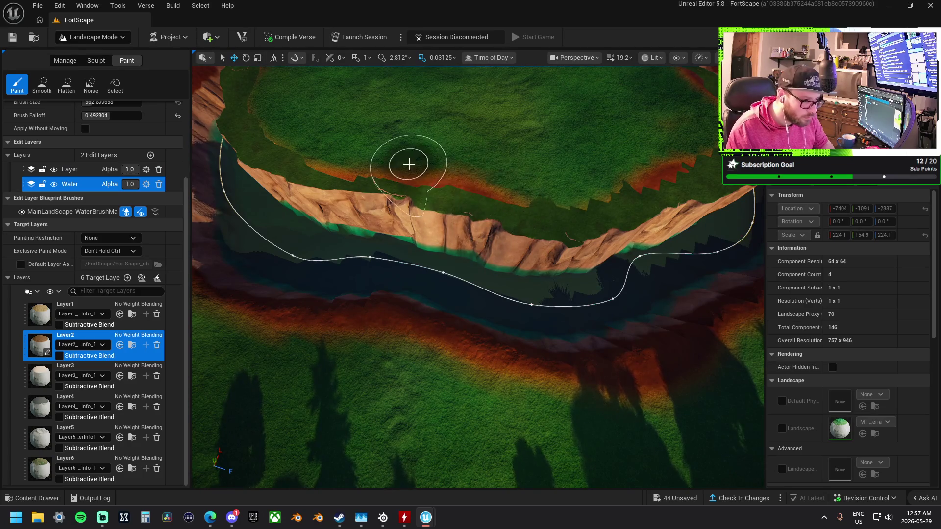
{"action": "mouse_move", "coordinate": [395, 185]}
{"action": "left_mouse_down"}
{"action": "mouse_move", "coordinate": [353, 206]}
{"action": "mouse_move", "coordinate": [531, 216]}
{"action": "left_mouse_up"}
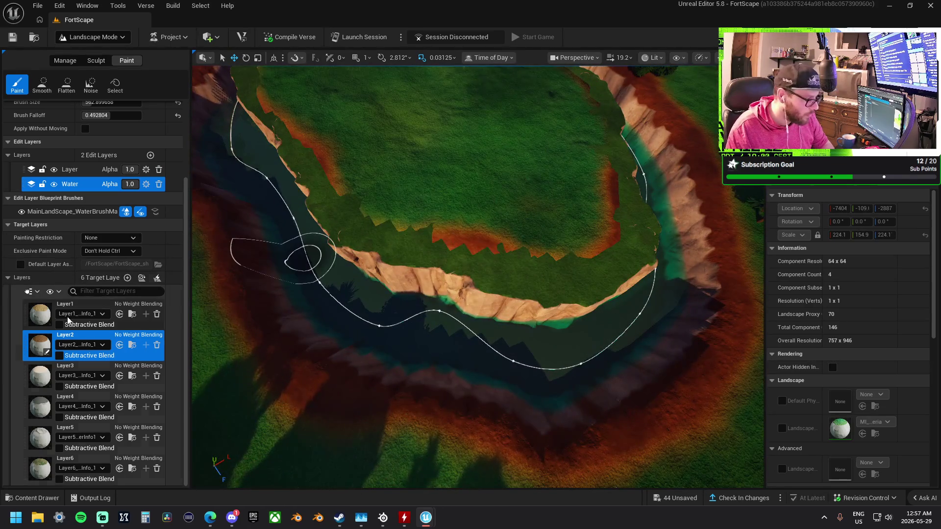
Paint Layer1 along the plateau's cliff edge, then reselect the Layer edit layer.
{"action": "left_click", "coordinate": [88, 321]}
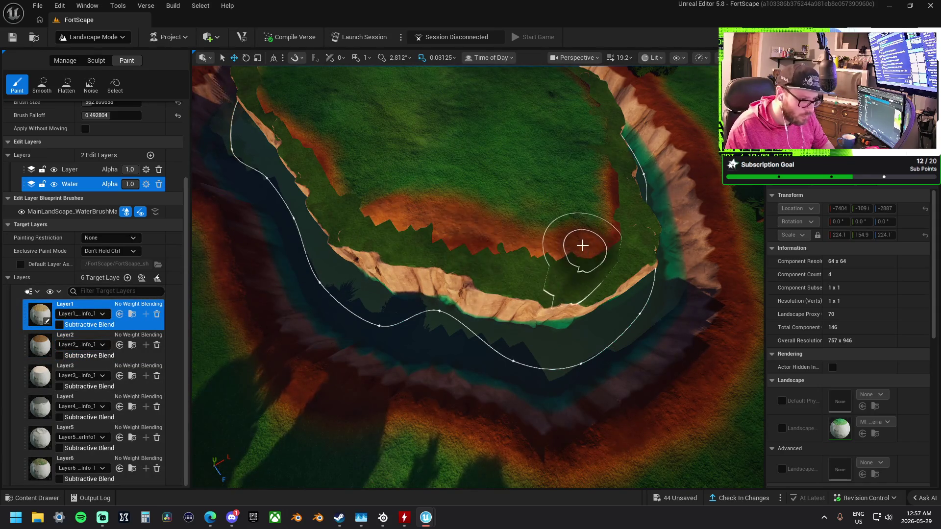
{"action": "left_click_drag", "start_coordinate": [582, 246], "coordinate": [573, 252]}
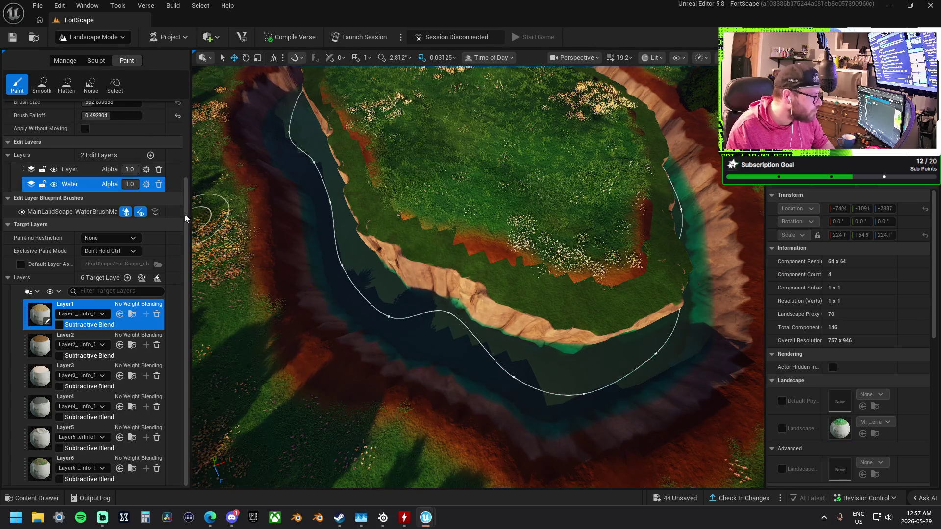
{"action": "left_click", "coordinate": [81, 174]}
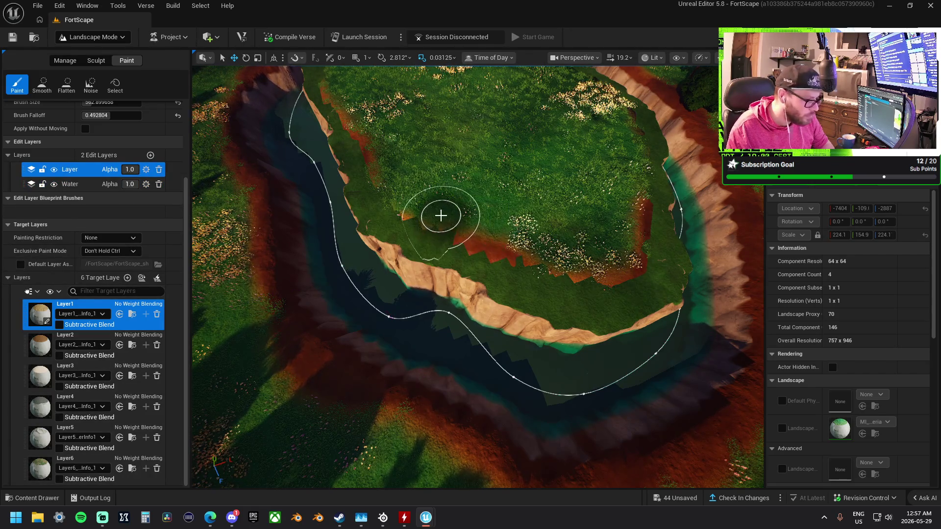
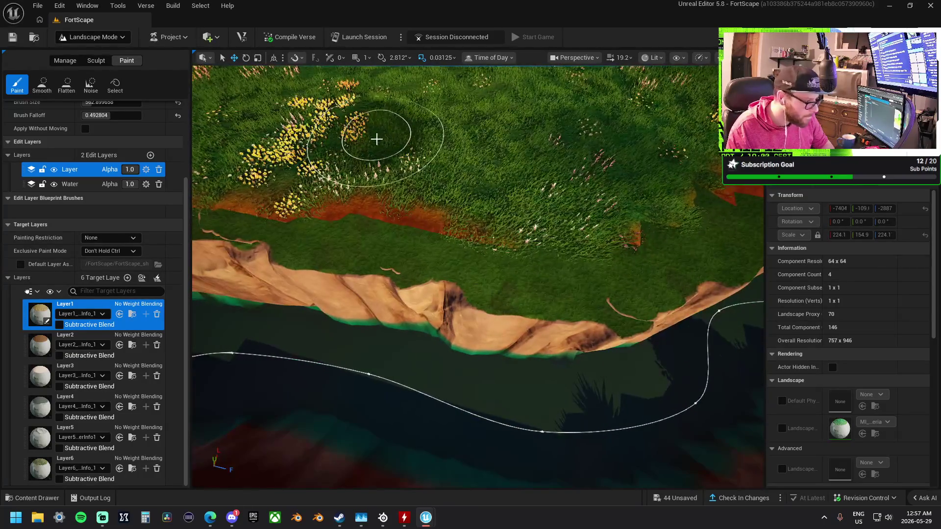
Leave Landscape Mode for Selection Mode to show the river spline's channel settings.
{"action": "left_click", "coordinate": [93, 61]}
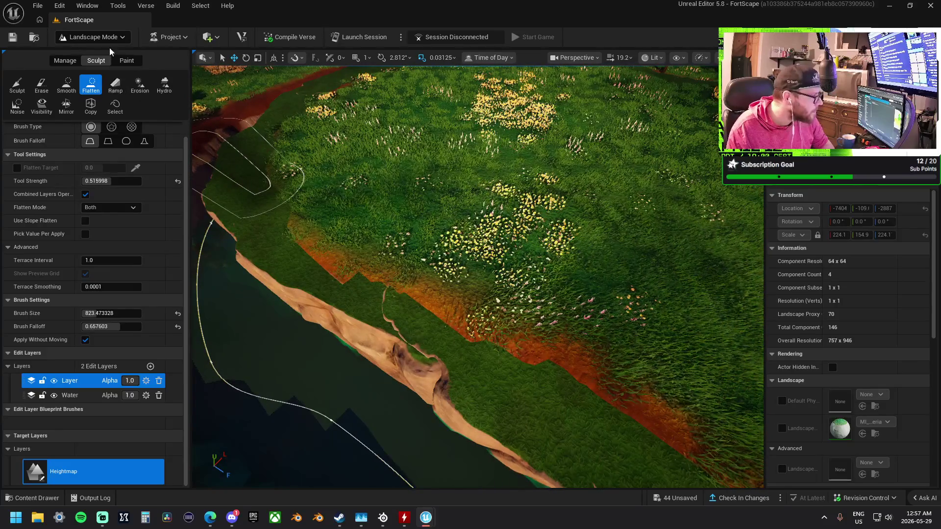
{"action": "left_click", "coordinate": [93, 38]}
{"action": "left_click", "coordinate": [86, 51]}
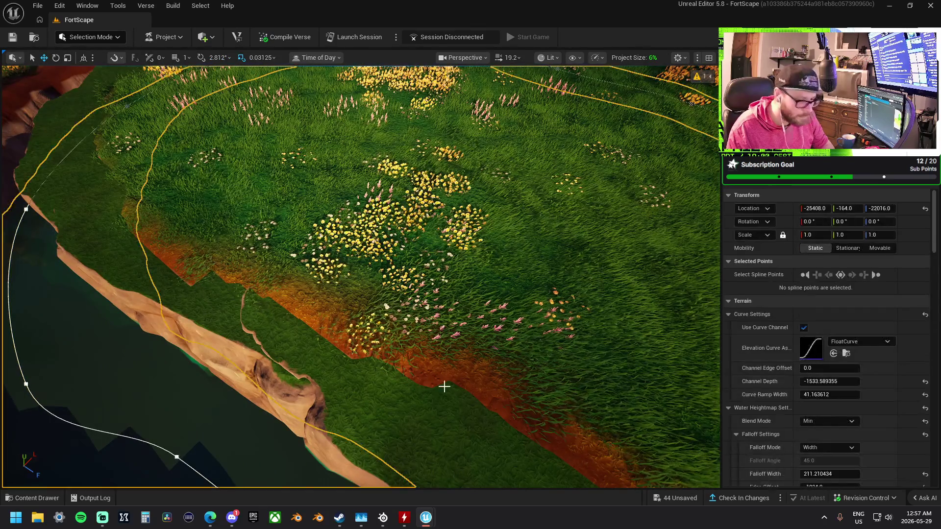
Change the river spline's Layer Weightmap from Layer2 to Layer0, then select the island landscape.
{"action": "scroll", "coordinate": [827, 411], "scroll_direction": "down", "scroll_amount": 15}
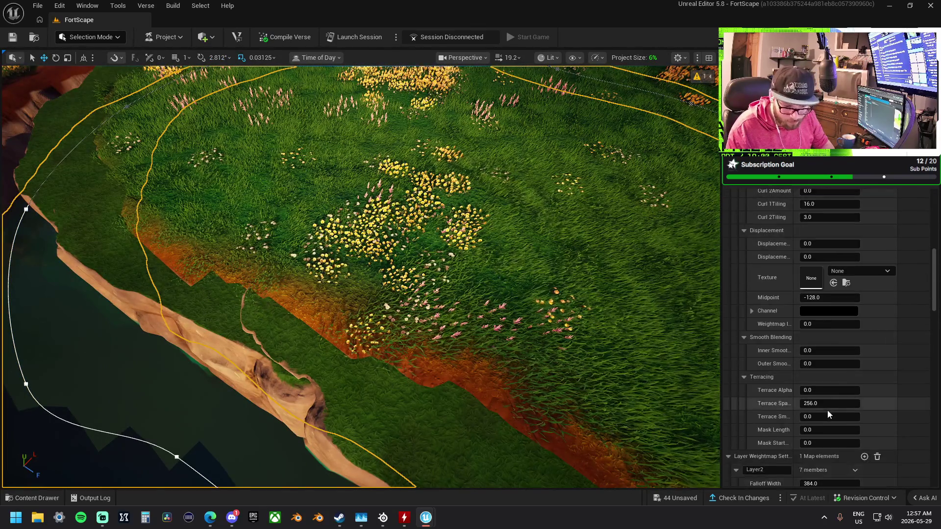
{"action": "scroll", "coordinate": [827, 410], "scroll_direction": "down", "scroll_amount": 4}
{"action": "left_click", "coordinate": [775, 374]}
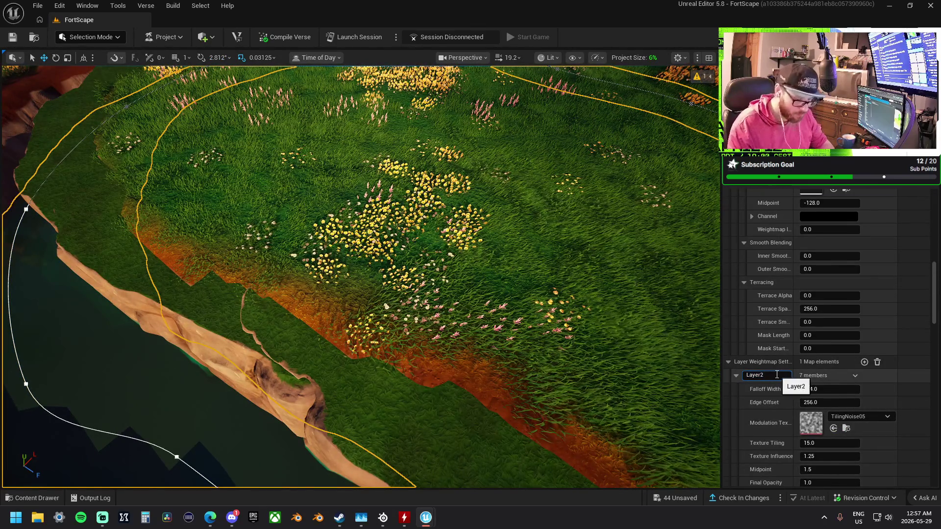
{"action": "type", "text": "0"}
{"action": "key", "text": "Return"}
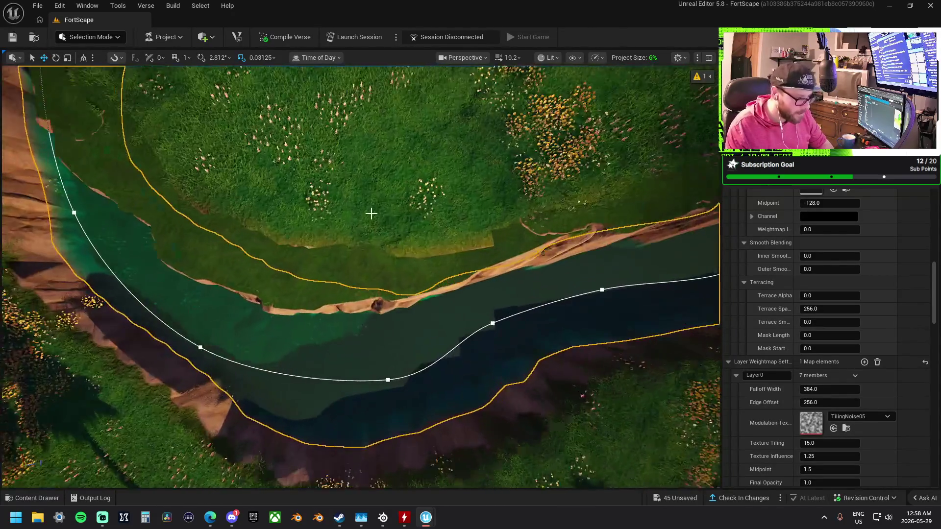
{"action": "left_click", "coordinate": [391, 186]}
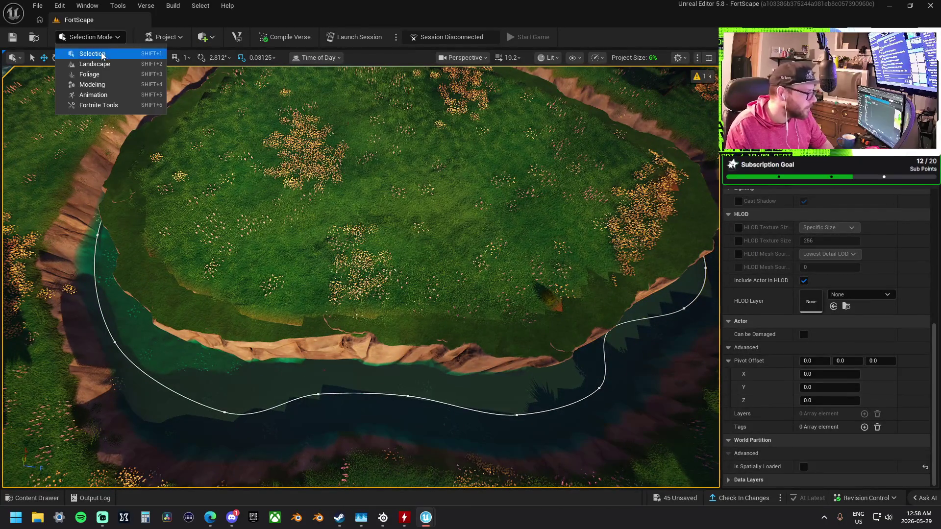
Flatten, smooth, then flatten again the grassy island top, and switch to the Paint tools.
{"action": "scroll", "coordinate": [313, 226], "scroll_direction": "up", "scroll_amount": 5}
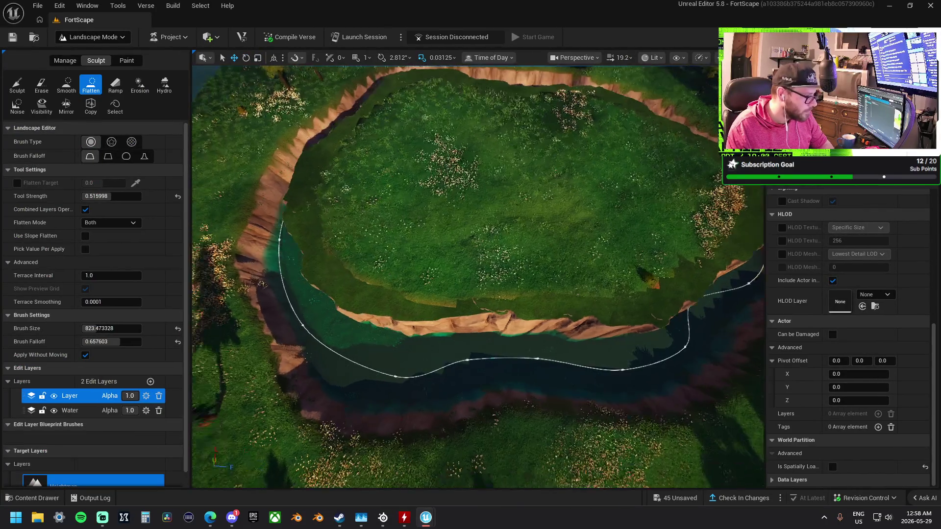
{"action": "mouse_move", "coordinate": [506, 278]}
{"action": "left_mouse_down"}
{"action": "mouse_move", "coordinate": [420, 294]}
{"action": "mouse_move", "coordinate": [487, 294]}
{"action": "mouse_move", "coordinate": [371, 209]}
{"action": "left_mouse_up"}
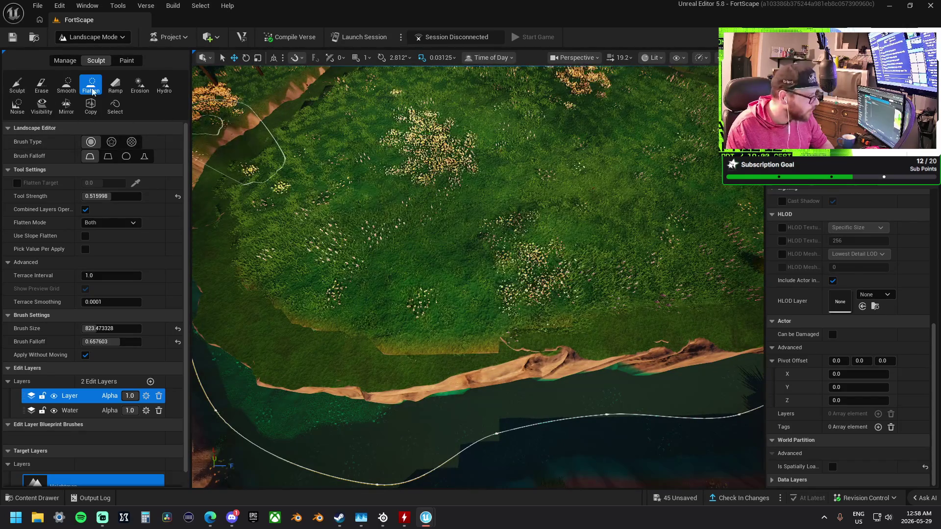
{"action": "left_click", "coordinate": [66, 85]}
{"action": "mouse_move", "coordinate": [450, 337]}
{"action": "left_mouse_down"}
{"action": "mouse_move", "coordinate": [328, 340]}
{"action": "mouse_move", "coordinate": [351, 319]}
{"action": "left_mouse_up"}
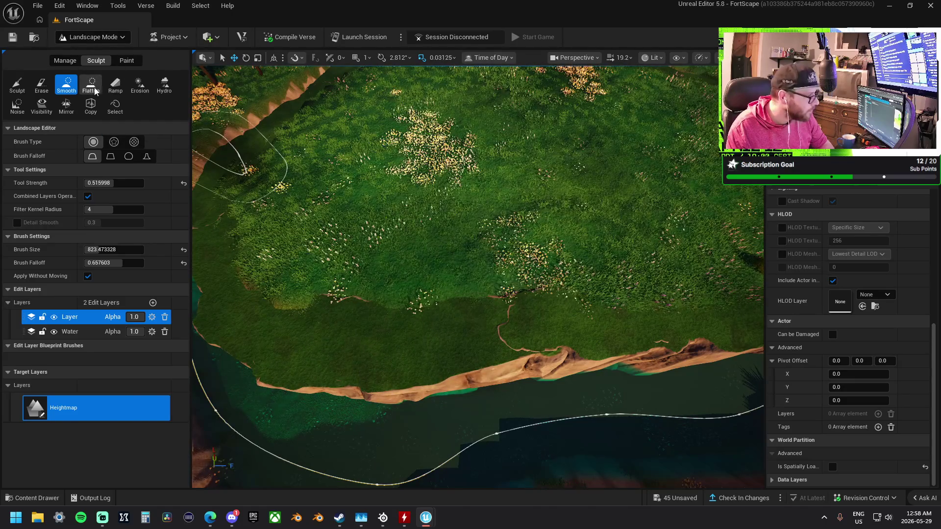
{"action": "left_click", "coordinate": [90, 85]}
{"action": "mouse_move", "coordinate": [342, 212]}
{"action": "left_mouse_down"}
{"action": "mouse_move", "coordinate": [374, 275]}
{"action": "mouse_move", "coordinate": [562, 272]}
{"action": "left_mouse_up"}
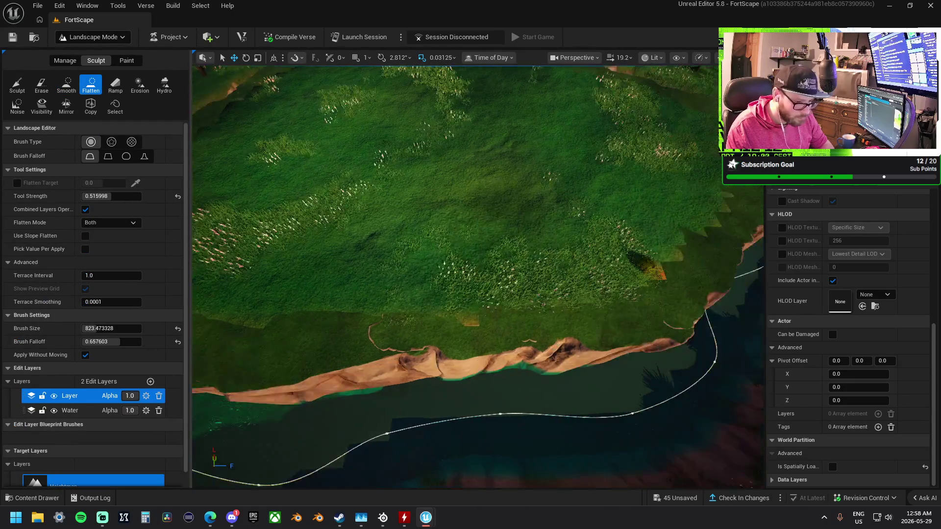
{"action": "scroll", "coordinate": [315, 294], "scroll_direction": "down", "scroll_amount": 5}
{"action": "left_click", "coordinate": [127, 60]}
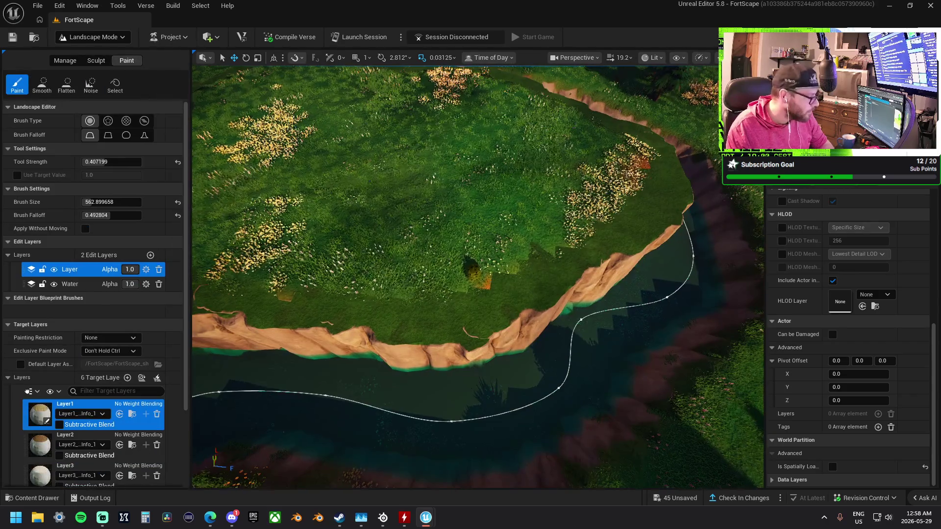
Paint the Layer2 material along the island's cliff edge.
{"action": "scroll", "coordinate": [346, 305], "scroll_direction": "up", "scroll_amount": 3}
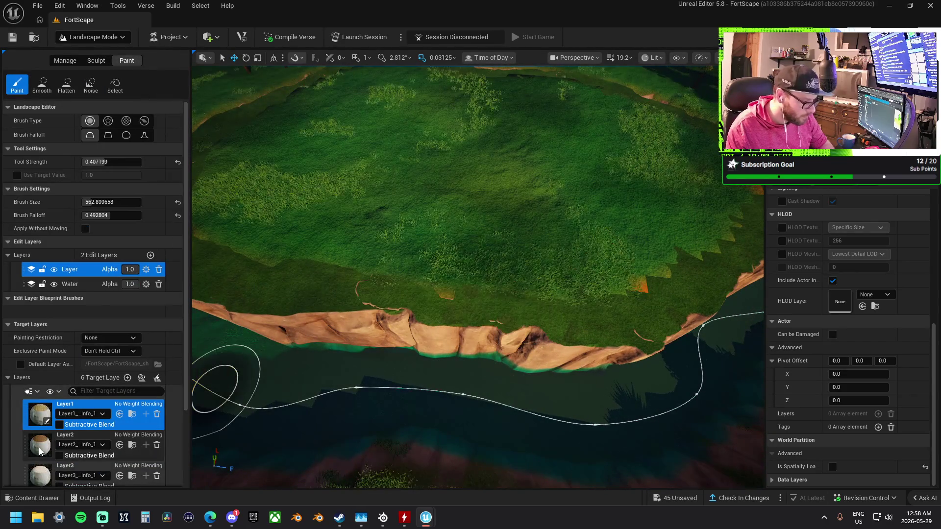
{"action": "left_click", "coordinate": [41, 446]}
{"action": "mouse_move", "coordinate": [392, 365]}
{"action": "left_mouse_down"}
{"action": "mouse_move", "coordinate": [544, 318]}
{"action": "mouse_move", "coordinate": [399, 300]}
{"action": "left_mouse_up"}
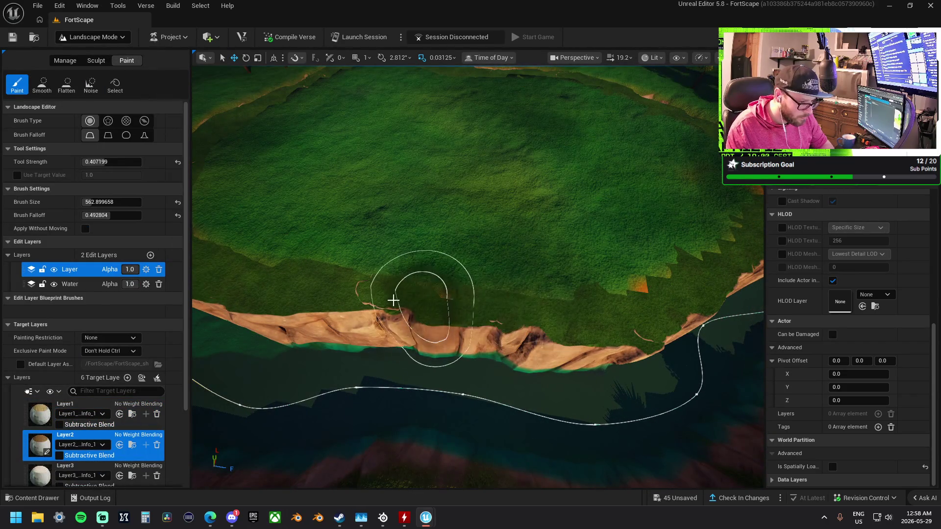
Pick Layer1 with Flatten, target the main Layer edit layer, and return to Sculpt.
{"action": "scroll", "coordinate": [612, 289], "scroll_direction": "down", "scroll_amount": 5}
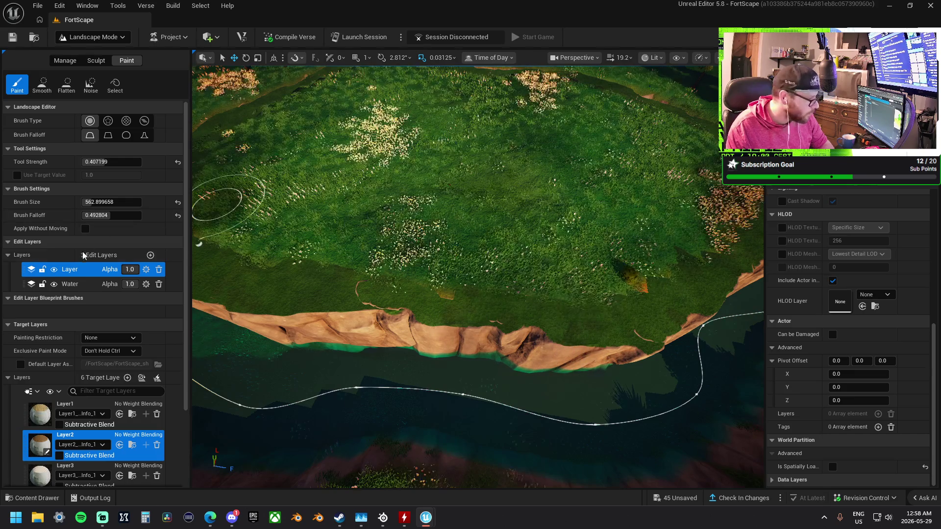
{"action": "scroll", "coordinate": [242, 193], "scroll_direction": "up", "scroll_amount": 4}
{"action": "scroll", "coordinate": [479, 284], "scroll_direction": "down", "scroll_amount": 2}
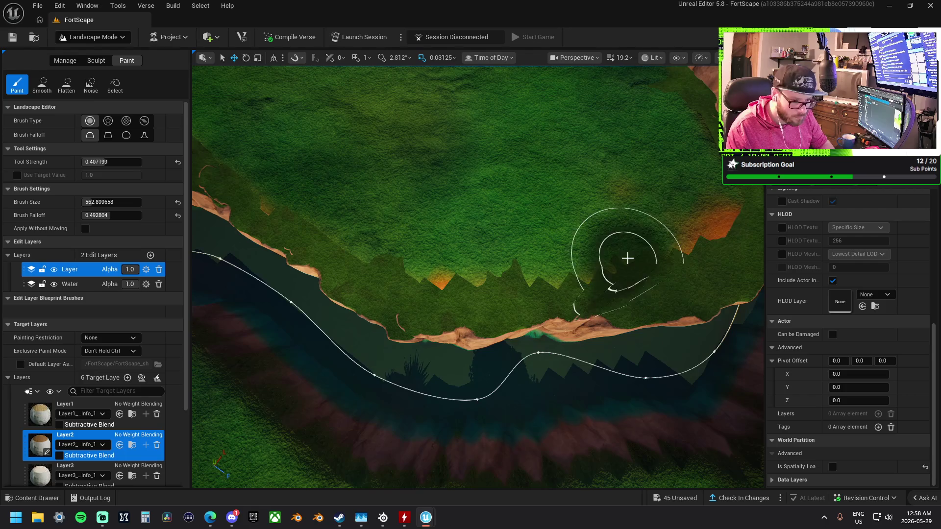
{"action": "left_click", "coordinate": [70, 283]}
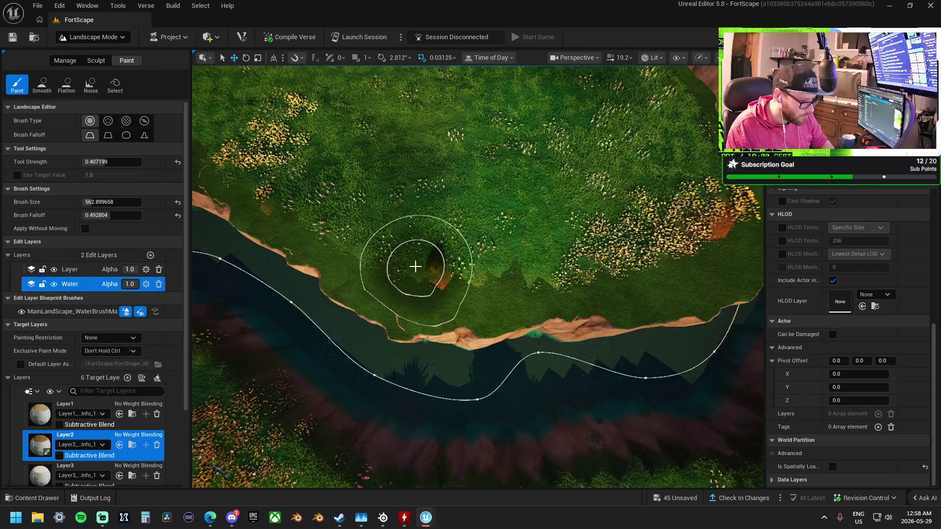
{"action": "scroll", "coordinate": [110, 312], "scroll_direction": "down", "scroll_amount": 3}
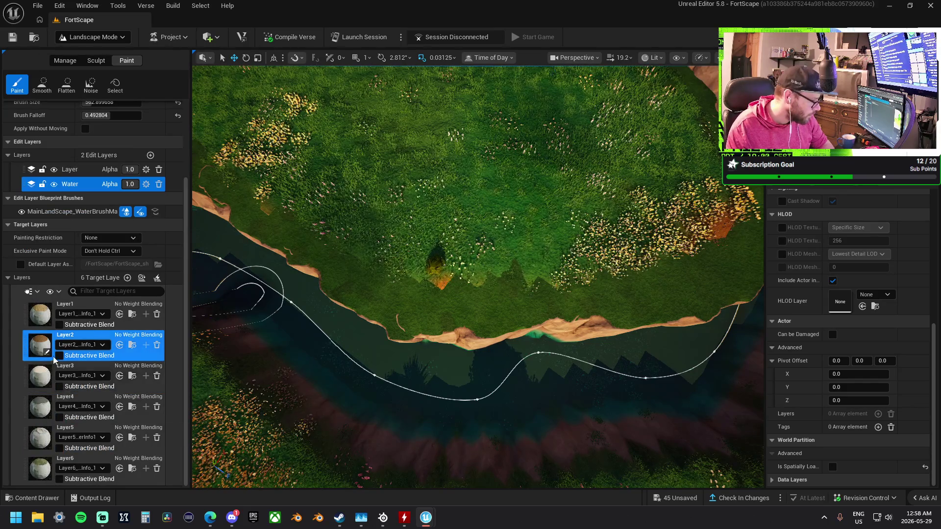
{"action": "left_click", "coordinate": [59, 314]}
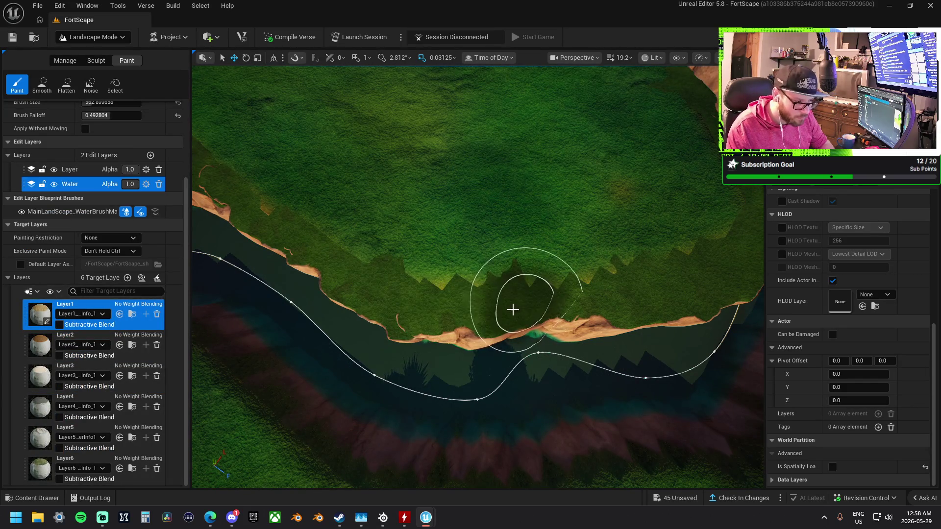
{"action": "left_click", "coordinate": [67, 84]}
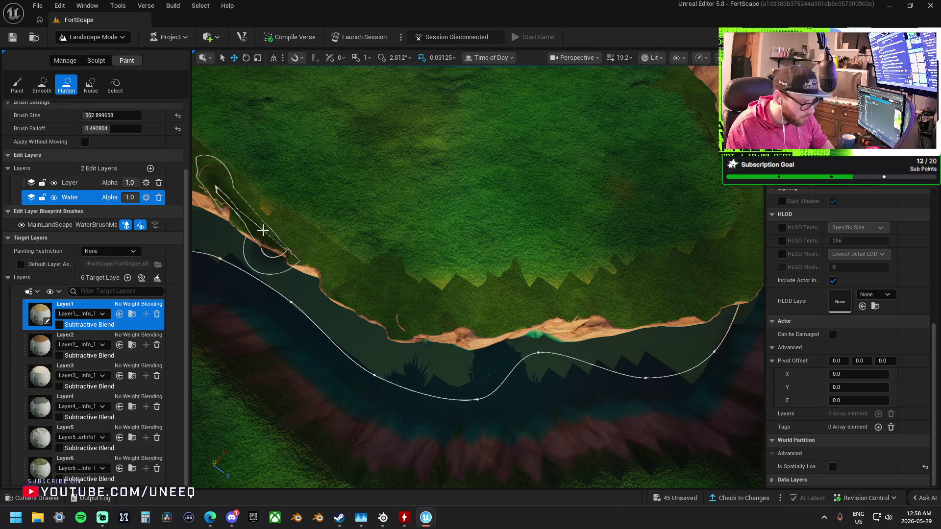
{"action": "left_click", "coordinate": [79, 183]}
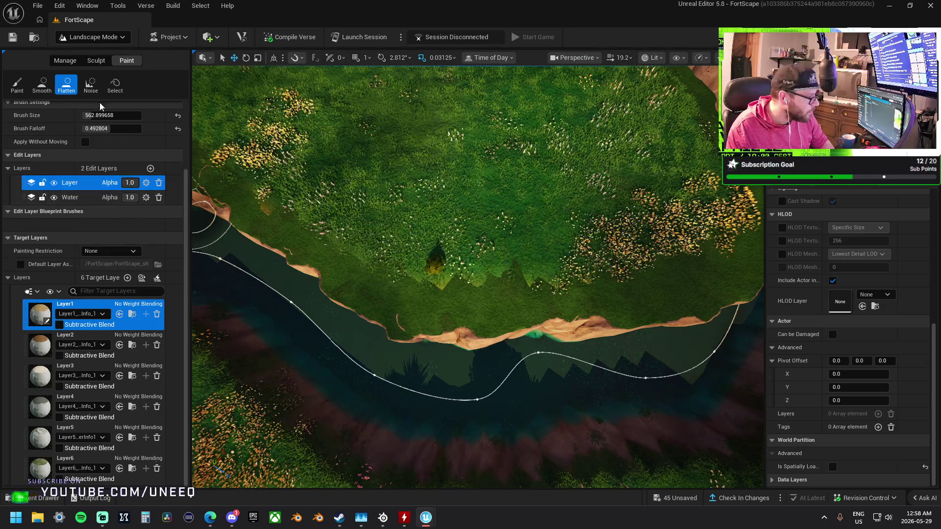
{"action": "left_click", "coordinate": [96, 60]}
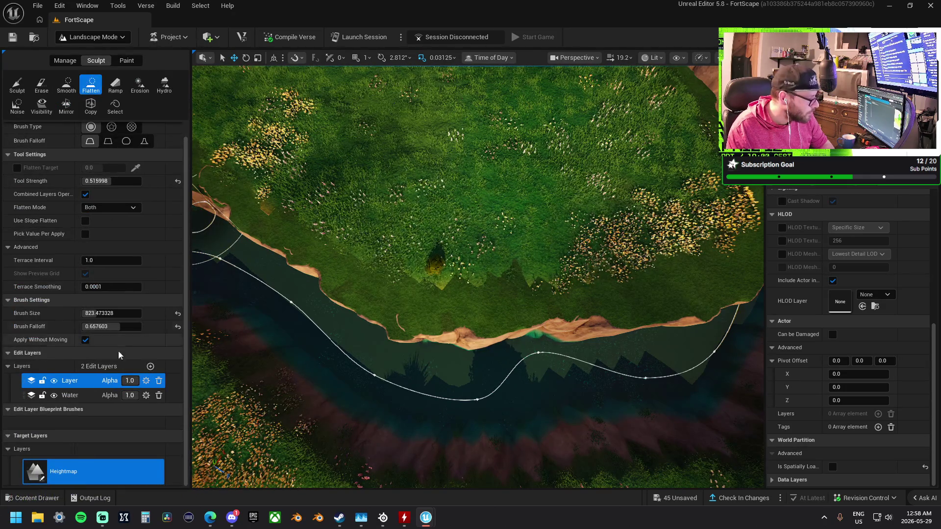
Reselect the main Layer edit layer, survey the river bank, and choose the Smooth tool.
{"action": "left_click", "coordinate": [114, 390]}
{"action": "left_click", "coordinate": [110, 381]}
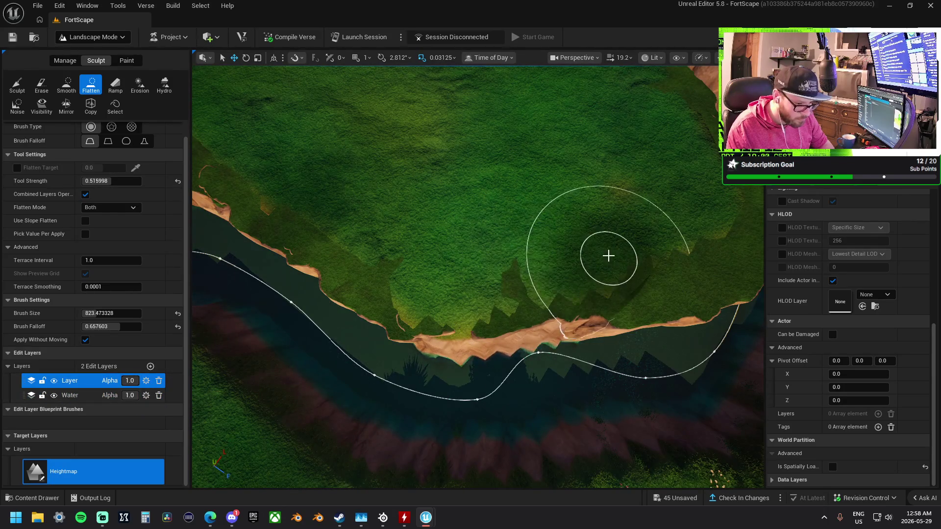
{"action": "left_click_drag", "start_coordinate": [643, 248], "coordinate": [564, 277]}
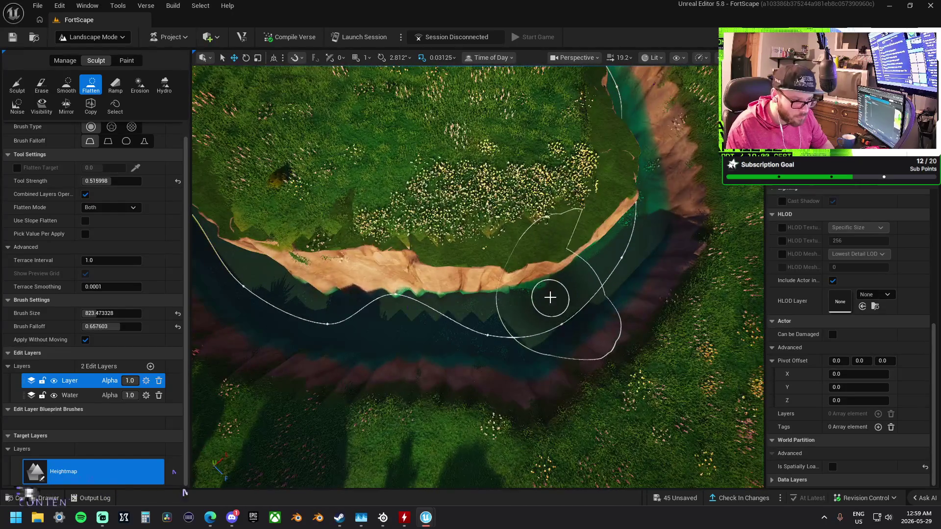
{"action": "mouse_move", "coordinate": [306, 297]}
{"action": "left_mouse_down"}
{"action": "mouse_move", "coordinate": [279, 297]}
{"action": "mouse_move", "coordinate": [325, 284]}
{"action": "left_mouse_up"}
{"action": "left_click_drag", "start_coordinate": [454, 254], "coordinate": [454, 254]}
{"action": "left_click", "coordinate": [67, 87]}
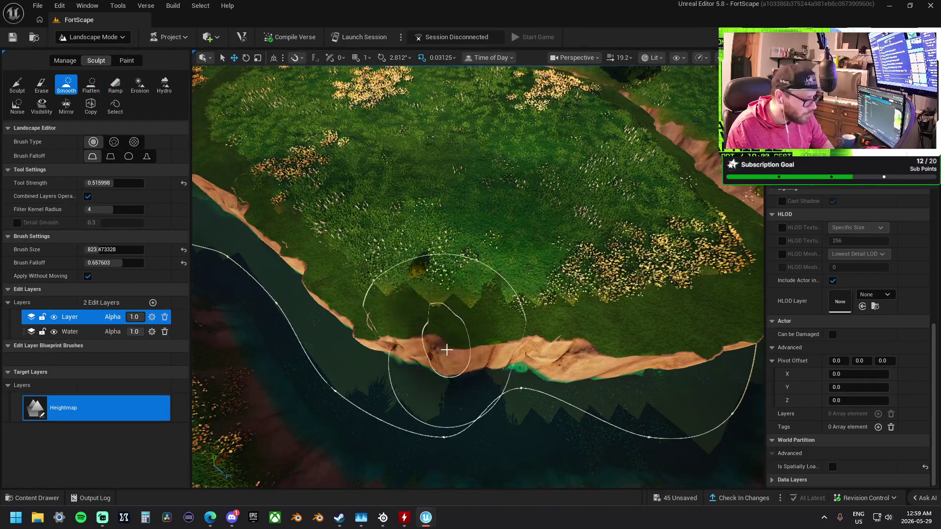
Orbit the view around the plateau and in toward the river bend.
{"action": "left_click_drag", "start_coordinate": [523, 343], "coordinate": [294, 311]}
{"action": "left_click_drag", "start_coordinate": [445, 319], "coordinate": [430, 325]}
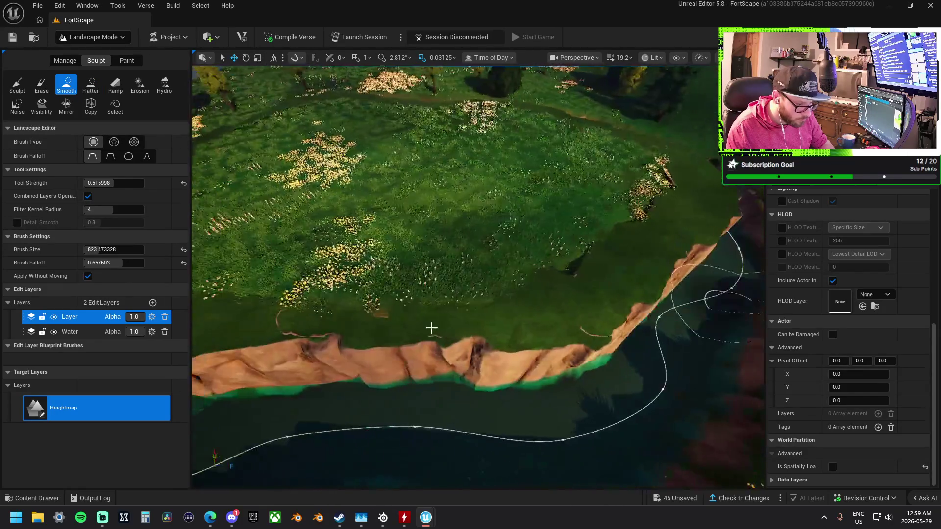
{"action": "mouse_move", "coordinate": [556, 329]}
{"action": "left_mouse_down"}
{"action": "mouse_move", "coordinate": [391, 340]}
{"action": "mouse_move", "coordinate": [567, 336]}
{"action": "left_mouse_up"}
{"action": "left_click_drag", "start_coordinate": [478, 336], "coordinate": [478, 336]}
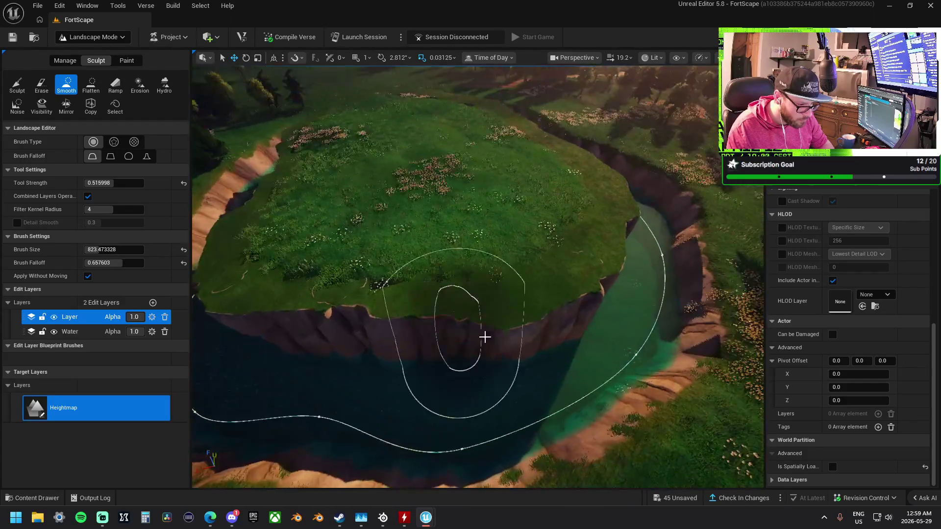
{"action": "left_click_drag", "start_coordinate": [550, 304], "coordinate": [498, 329]}
With Flatten active, level the plateau ground next to the river bank.
{"action": "scroll", "coordinate": [499, 329], "scroll_direction": "up", "scroll_amount": 6}
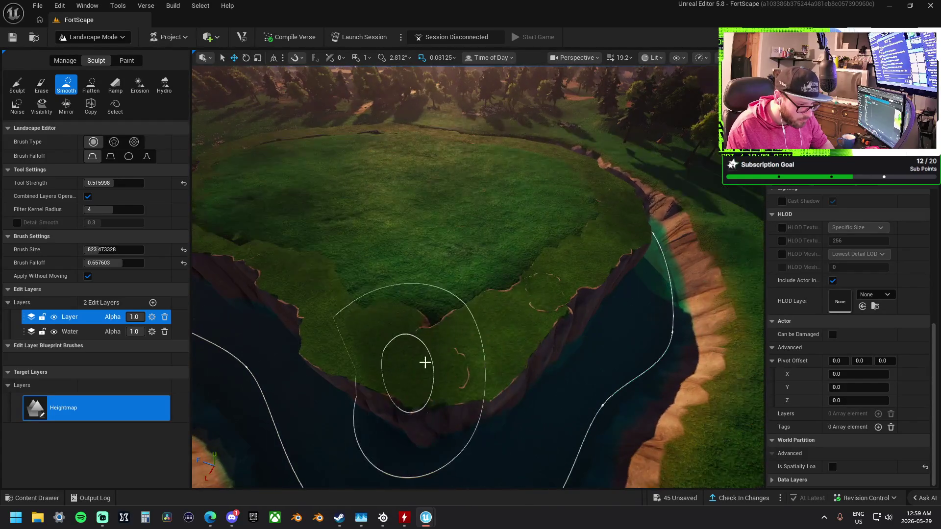
{"action": "scroll", "coordinate": [604, 347], "scroll_direction": "down", "scroll_amount": 4}
{"action": "left_click_drag", "start_coordinate": [605, 346], "coordinate": [483, 311]}
{"action": "scroll", "coordinate": [483, 310], "scroll_direction": "up", "scroll_amount": 2}
{"action": "scroll", "coordinate": [411, 318], "scroll_direction": "down", "scroll_amount": 4}
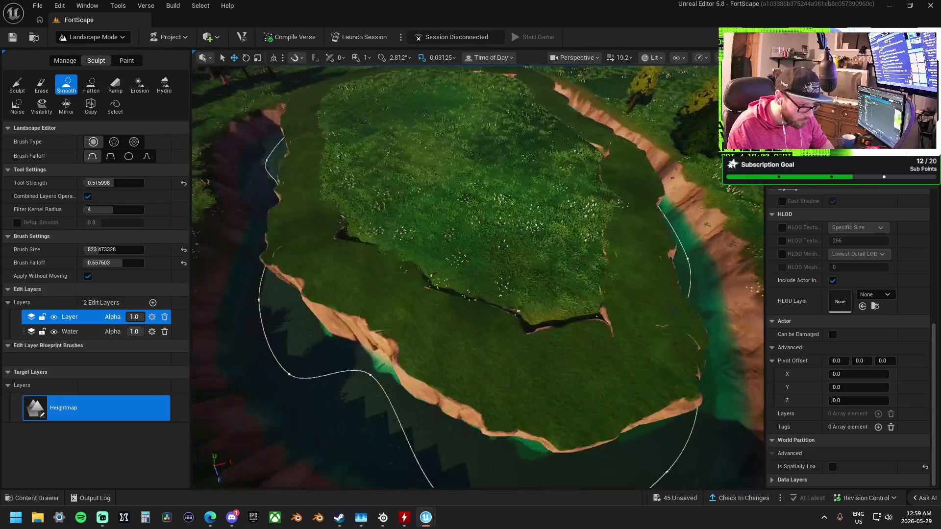
{"action": "scroll", "coordinate": [354, 253], "scroll_direction": "up", "scroll_amount": 3}
{"action": "scroll", "coordinate": [354, 253], "scroll_direction": "down", "scroll_amount": 3}
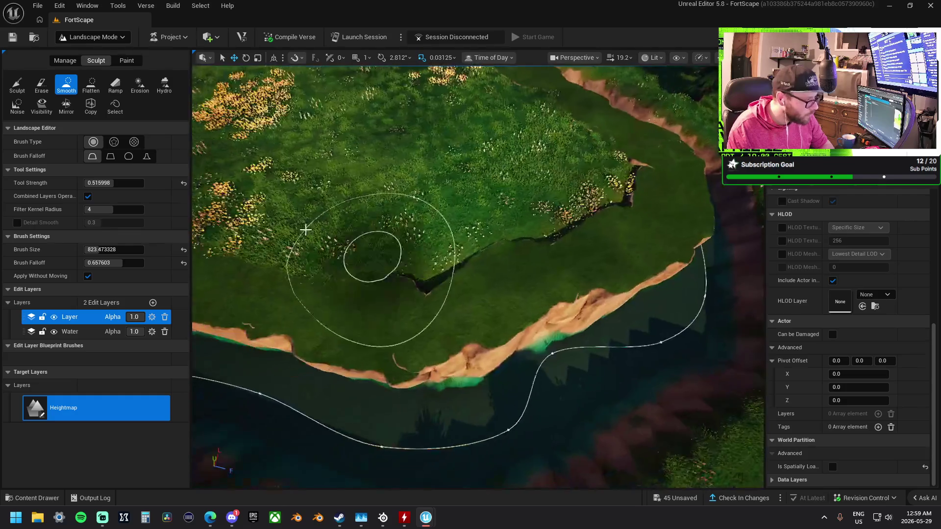
{"action": "left_click", "coordinate": [90, 84]}
{"action": "mouse_move", "coordinate": [416, 234]}
{"action": "left_mouse_down"}
{"action": "mouse_move", "coordinate": [391, 237]}
{"action": "mouse_move", "coordinate": [315, 189]}
{"action": "mouse_move", "coordinate": [392, 237]}
{"action": "mouse_move", "coordinate": [495, 220]}
{"action": "left_mouse_up"}
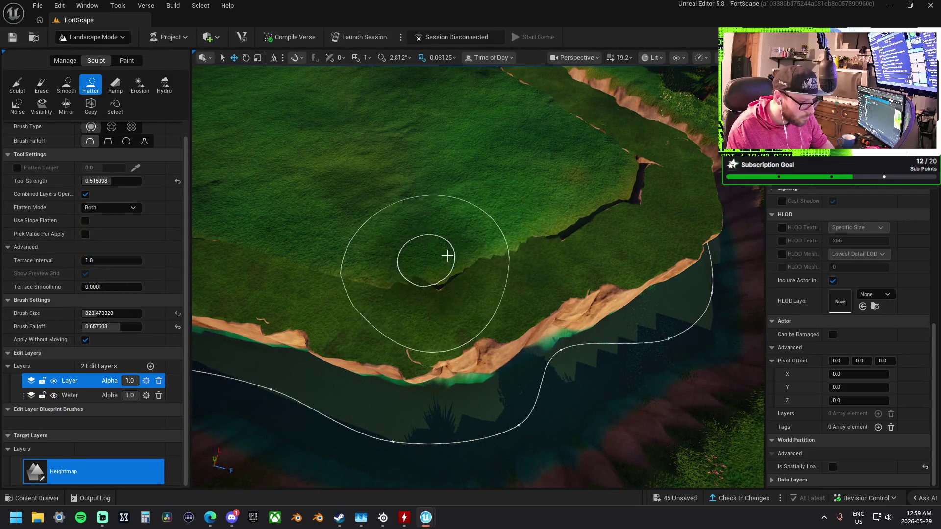
Flatten away the dark crack running across the plateau.
{"action": "scroll", "coordinate": [441, 256], "scroll_direction": "down", "scroll_amount": 3}
{"action": "scroll", "coordinate": [340, 153], "scroll_direction": "up", "scroll_amount": 2}
{"action": "mouse_move", "coordinate": [347, 211]}
{"action": "left_mouse_down"}
{"action": "mouse_move", "coordinate": [454, 235]}
{"action": "mouse_move", "coordinate": [538, 225]}
{"action": "mouse_move", "coordinate": [435, 235]}
{"action": "mouse_move", "coordinate": [524, 228]}
{"action": "left_mouse_up"}
{"action": "right_click", "coordinate": [524, 227]}
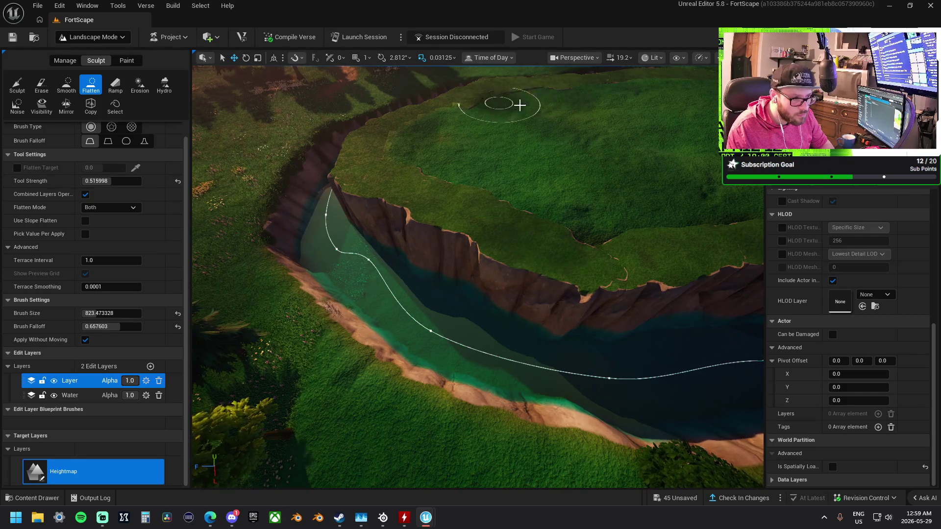
{"action": "left_click_drag", "start_coordinate": [464, 107], "coordinate": [464, 220]}
{"action": "scroll", "coordinate": [448, 214], "scroll_direction": "down", "scroll_amount": 5}
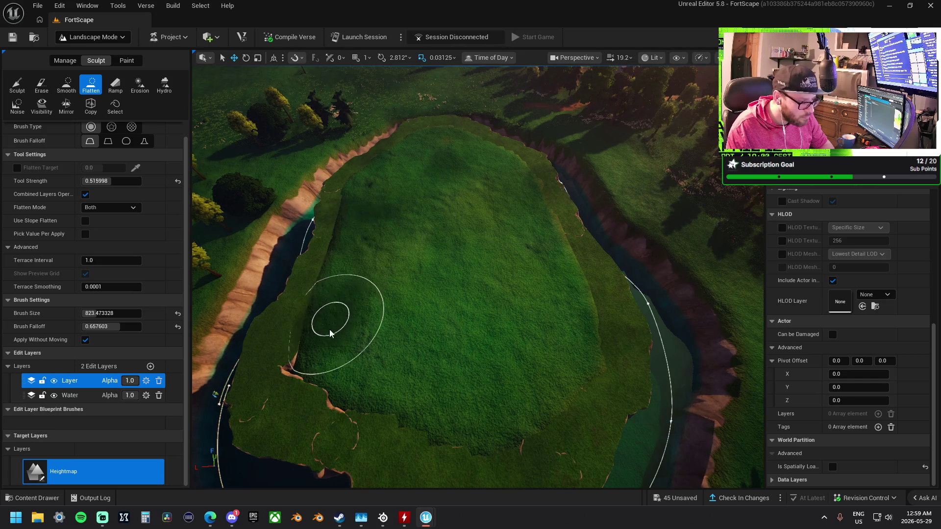
Flatten the lower terrain step at the plateau edge, then switch to Selection Mode.
{"action": "mouse_move", "coordinate": [309, 360]}
{"action": "left_mouse_down"}
{"action": "mouse_move", "coordinate": [363, 399]}
{"action": "mouse_move", "coordinate": [479, 434]}
{"action": "mouse_move", "coordinate": [566, 363]}
{"action": "mouse_move", "coordinate": [541, 305]}
{"action": "mouse_move", "coordinate": [492, 319]}
{"action": "left_mouse_up"}
{"action": "key", "text": "w"}
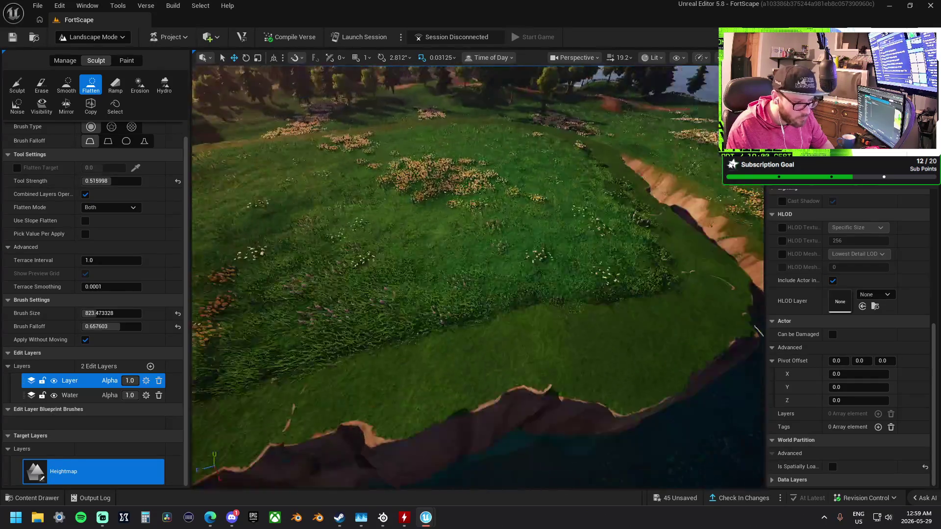
{"action": "key", "text": "w"}
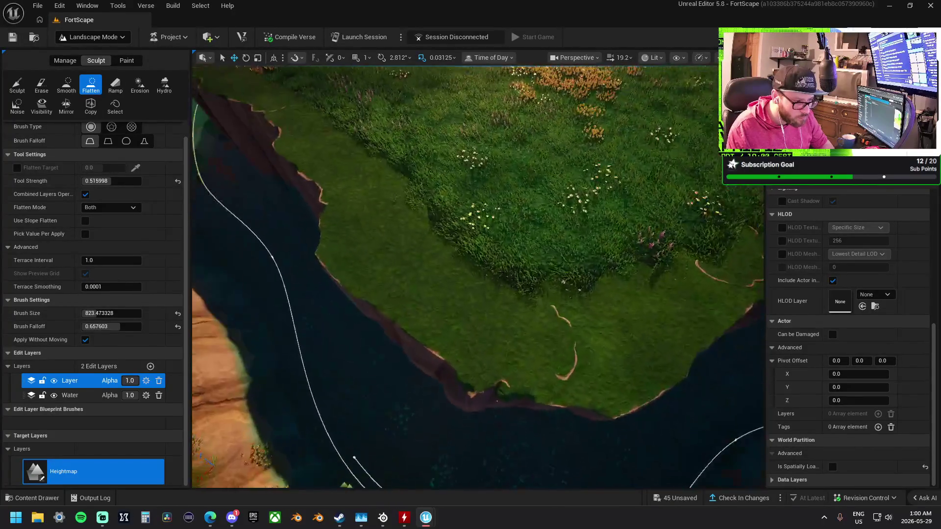
{"action": "scroll", "coordinate": [847, 338], "scroll_direction": "up", "scroll_amount": 3}
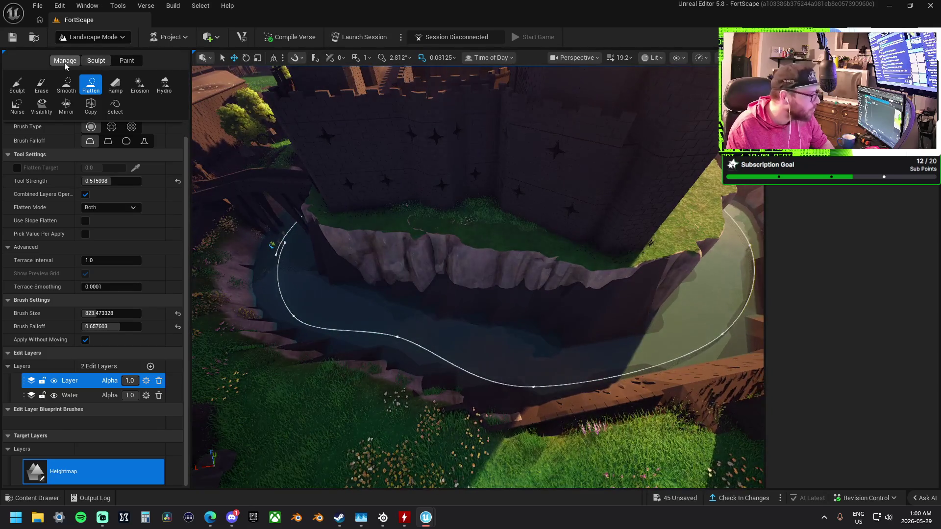
{"action": "left_click", "coordinate": [93, 37]}
{"action": "left_click", "coordinate": [91, 57]}
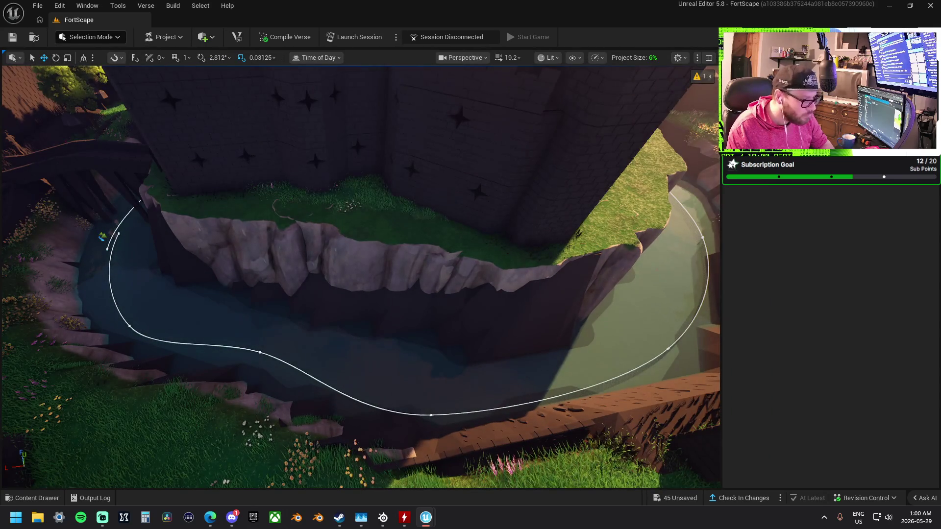
{"action": "left_click", "coordinate": [426, 240]}
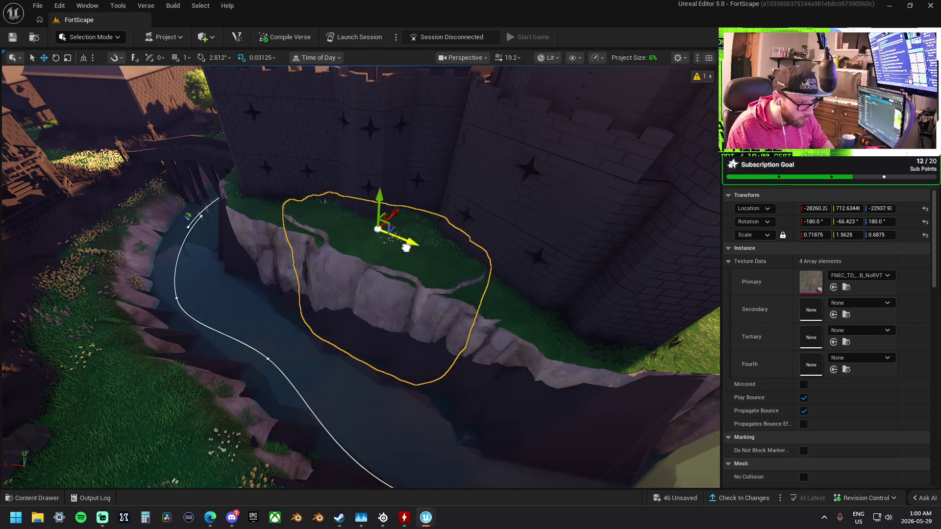
{"action": "scroll", "coordinate": [387, 242], "scroll_direction": "down", "scroll_amount": 3}
{"action": "scroll", "coordinate": [343, 243], "scroll_direction": "up", "scroll_amount": 6}
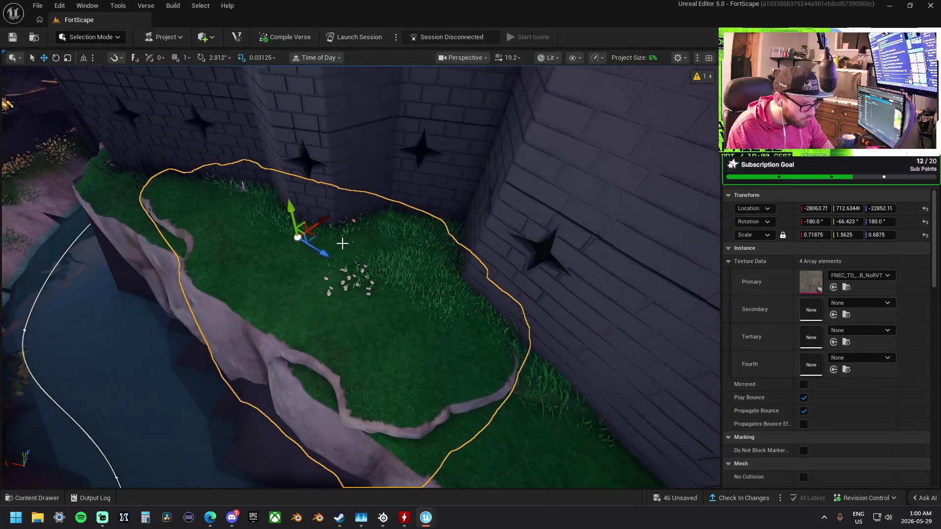
{"action": "mouse_move", "coordinate": [377, 237]}
{"action": "left_mouse_down"}
{"action": "mouse_move", "coordinate": [342, 231]}
{"action": "mouse_move", "coordinate": [382, 211]}
{"action": "mouse_move", "coordinate": [358, 233]}
{"action": "mouse_move", "coordinate": [367, 262]}
{"action": "left_mouse_up"}
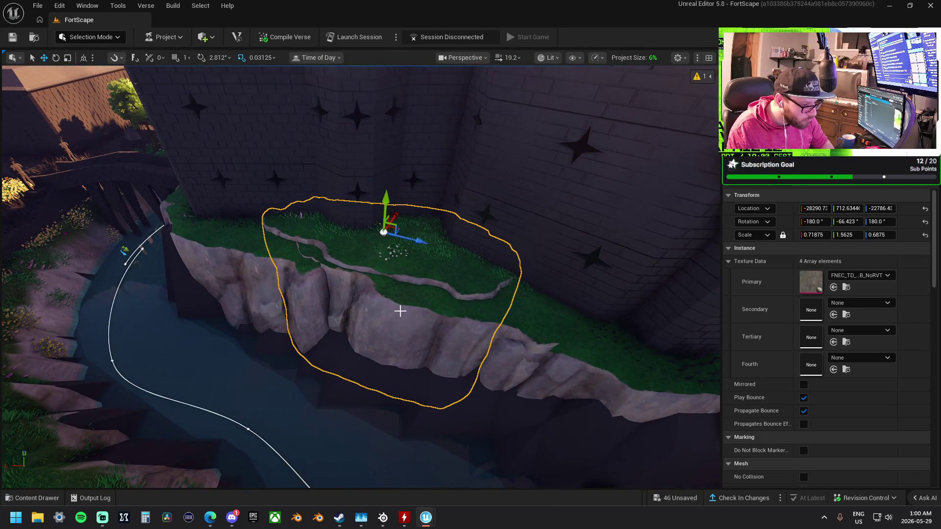
{"action": "mouse_move", "coordinate": [400, 311]}
{"action": "left_mouse_down"}
{"action": "mouse_move", "coordinate": [405, 269]}
{"action": "mouse_move", "coordinate": [387, 254]}
{"action": "mouse_move", "coordinate": [365, 321]}
{"action": "mouse_move", "coordinate": [380, 309]}
{"action": "mouse_move", "coordinate": [342, 304]}
{"action": "mouse_move", "coordinate": [324, 401]}
{"action": "mouse_move", "coordinate": [378, 281]}
{"action": "left_mouse_up"}
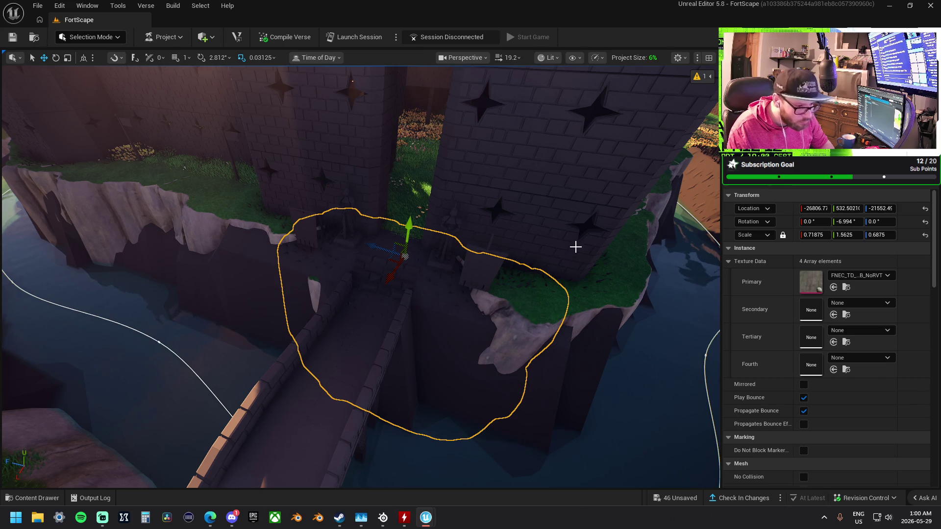
{"action": "left_click", "coordinate": [576, 247]}
{"action": "key", "text": "Escape"}
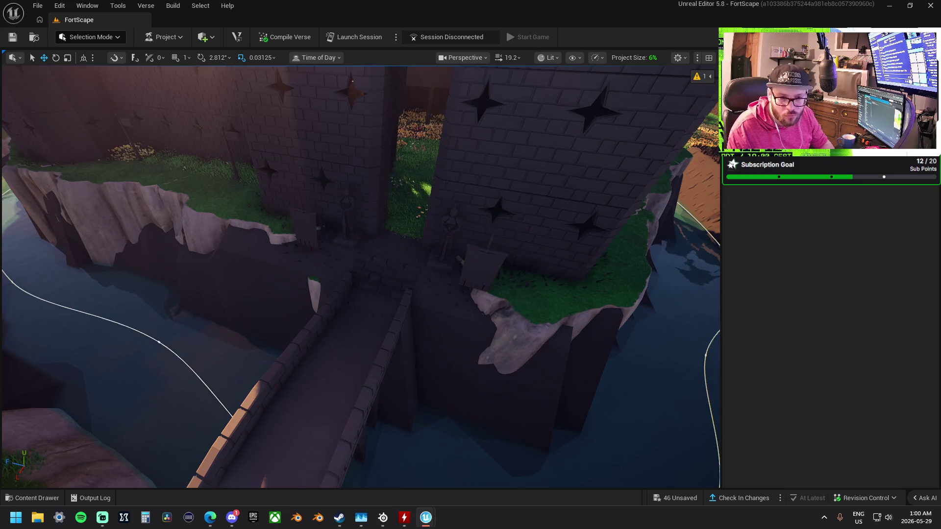
{"action": "key", "text": "w"}
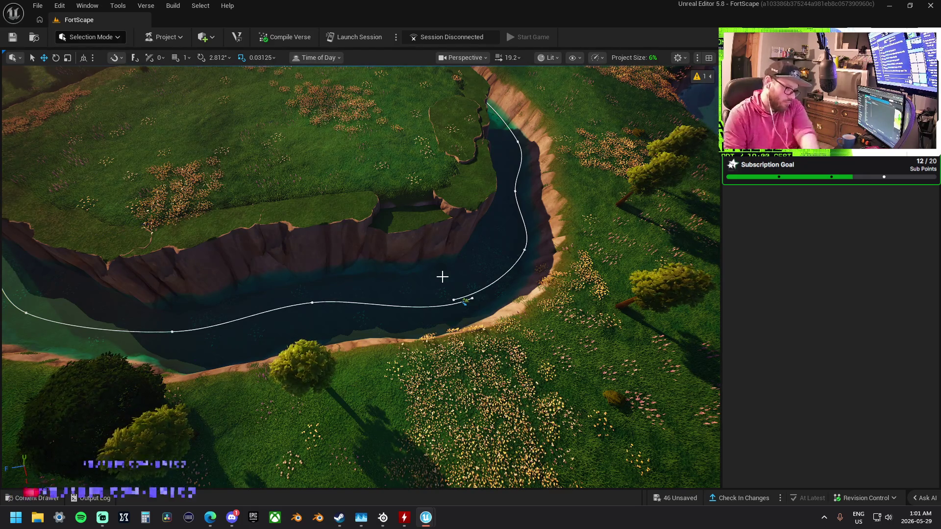
Select the island landscape and drag M_FortniteLandscape2 toward its Landscape Material slot.
{"action": "left_click", "coordinate": [416, 184]}
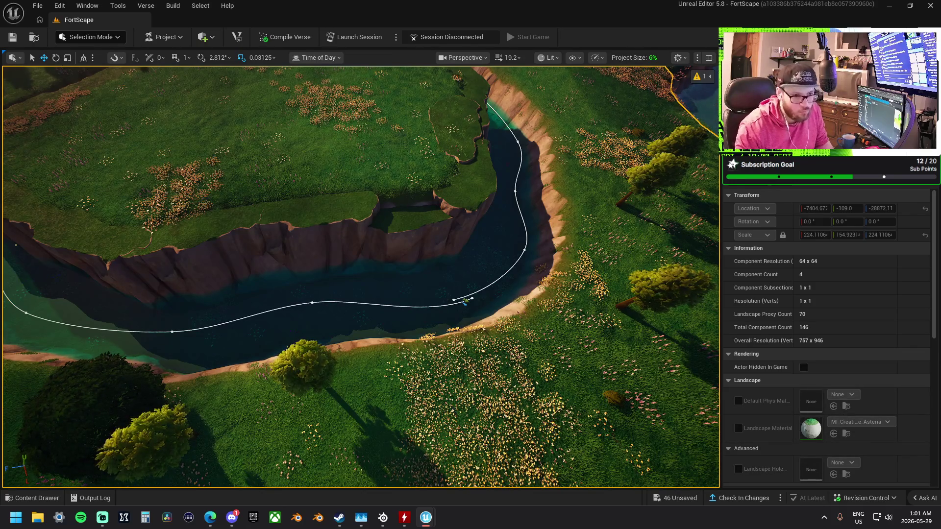
{"action": "scroll", "coordinate": [843, 431], "scroll_direction": "down", "scroll_amount": 2}
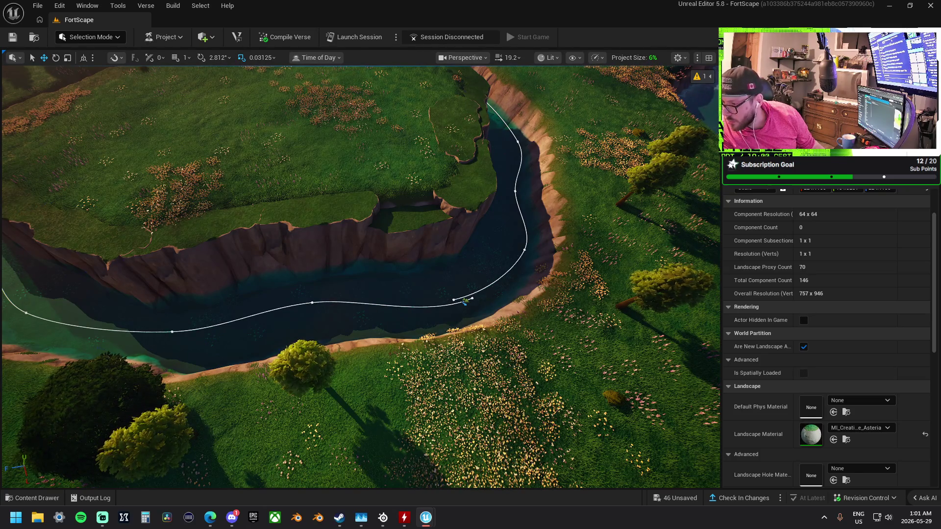
{"action": "mouse_move", "coordinate": [906, 391]}
{"action": "left_mouse_down"}
{"action": "mouse_move", "coordinate": [847, 426]}
{"action": "mouse_move", "coordinate": [814, 432]}
{"action": "left_mouse_up"}
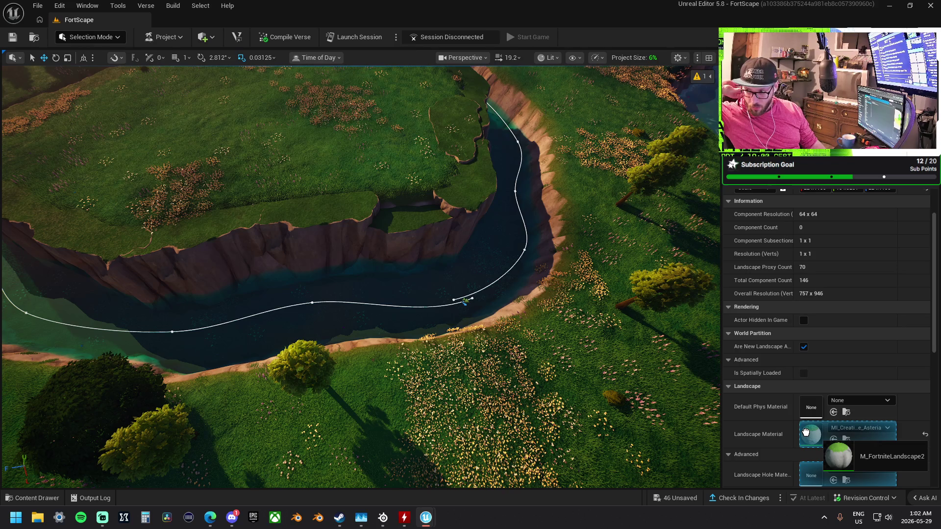
Assign M_FortniteLandscape2 as landscape material, then restore MI_Creative_Landscape_Asteria_Inst.
{"action": "left_click_drag", "start_coordinate": [805, 432], "coordinate": [805, 433]}
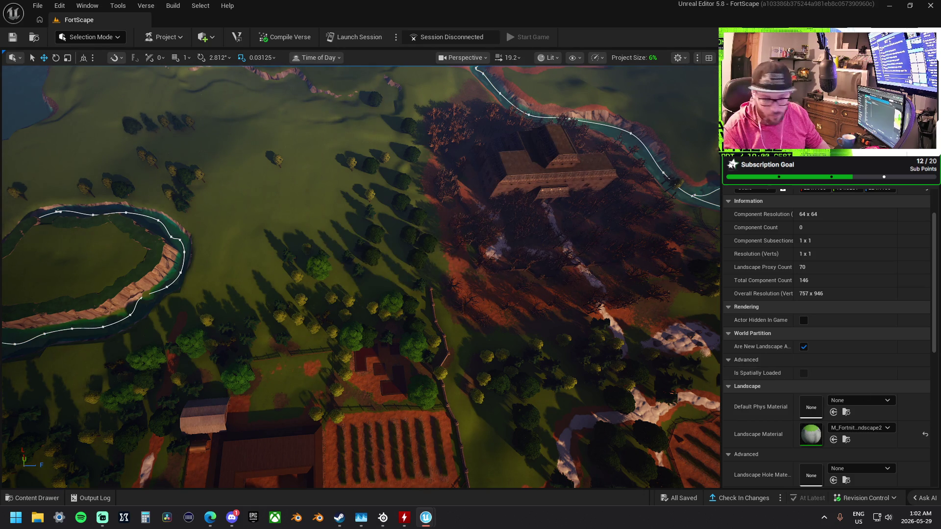
{"action": "left_click_drag", "start_coordinate": [811, 490], "coordinate": [810, 432]}
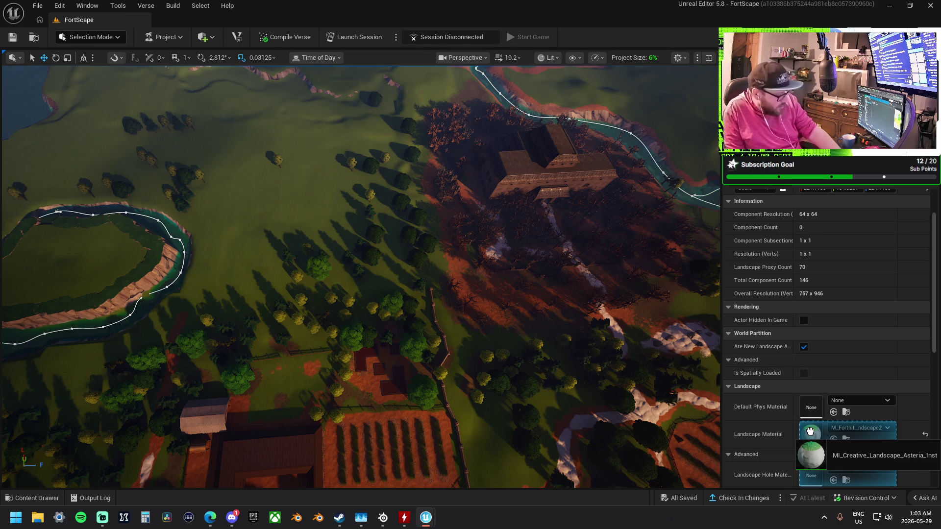
{"action": "left_click_drag", "start_coordinate": [810, 431], "coordinate": [811, 435]}
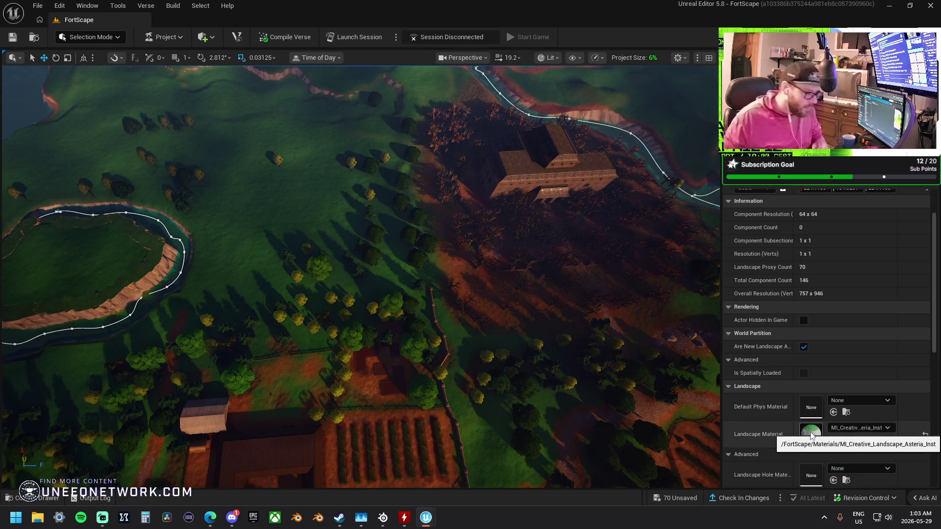
Frame the river cliff and drag MI_Creative_Landscape_Asteria_Inst onto the cliff piece.
{"action": "mouse_move", "coordinate": [360, 274]}
{"action": "left_mouse_down"}
{"action": "mouse_move", "coordinate": [361, 245]}
{"action": "mouse_move", "coordinate": [353, 252]}
{"action": "mouse_move", "coordinate": [348, 230]}
{"action": "left_mouse_up"}
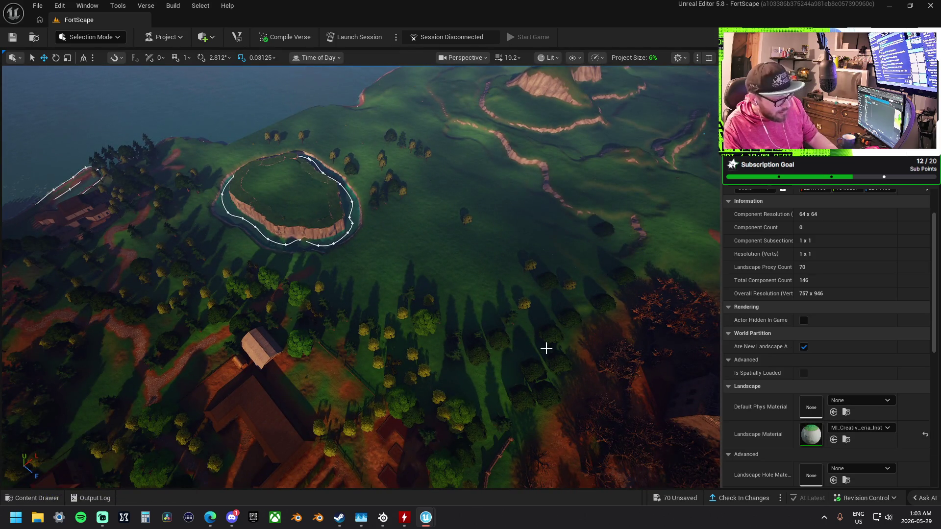
{"action": "left_click_drag", "start_coordinate": [546, 348], "coordinate": [539, 289]}
{"action": "mouse_move", "coordinate": [581, 353]}
{"action": "left_mouse_down"}
{"action": "mouse_move", "coordinate": [578, 338]}
{"action": "mouse_move", "coordinate": [580, 352]}
{"action": "left_mouse_up"}
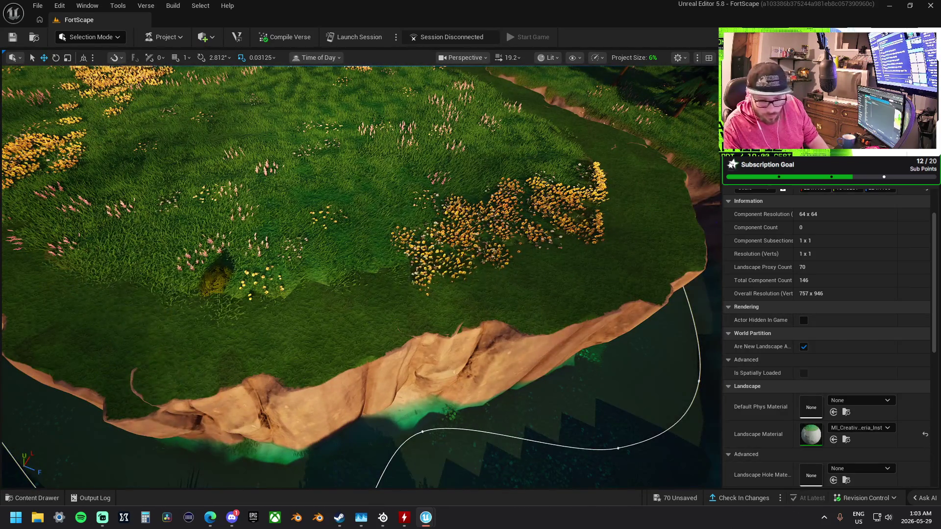
{"action": "mouse_move", "coordinate": [811, 434]}
{"action": "left_mouse_down"}
{"action": "mouse_move", "coordinate": [630, 382]}
{"action": "mouse_move", "coordinate": [512, 318]}
{"action": "mouse_move", "coordinate": [534, 326]}
{"action": "left_mouse_up"}
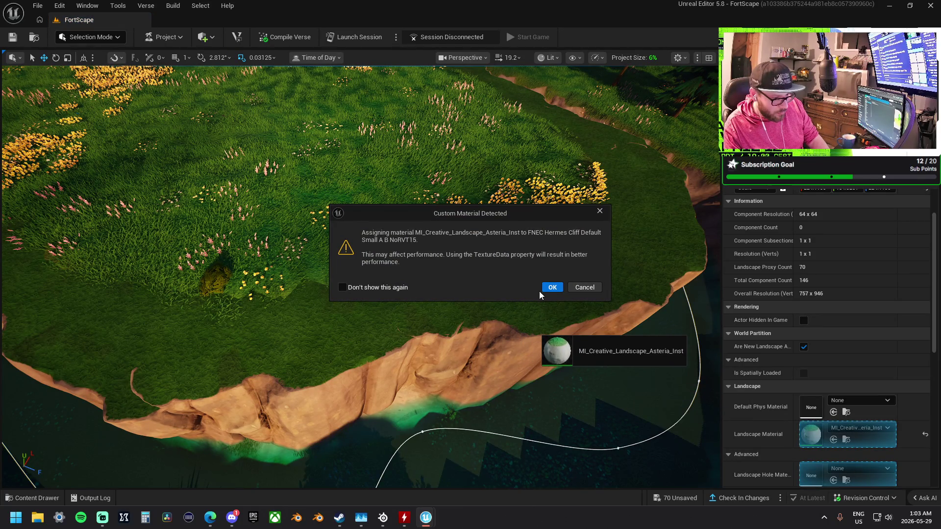
Confirm the custom Asteria material on the first cliff and select the cliff below the plateau.
{"action": "left_click", "coordinate": [551, 287]}
{"action": "left_click_drag", "start_coordinate": [556, 298], "coordinate": [549, 294]}
{"action": "left_click_drag", "start_coordinate": [319, 280], "coordinate": [319, 280]}
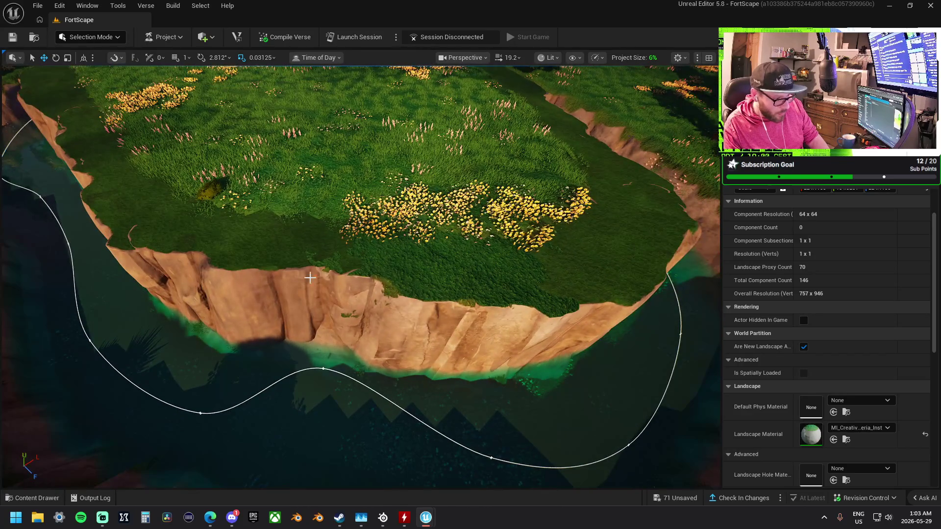
{"action": "left_click", "coordinate": [319, 280]}
Apply MI_Creative_Landscape_Asteria_Inst to the large plateau cliff mesh, accepting the warning.
{"action": "scroll", "coordinate": [319, 281], "scroll_direction": "down", "scroll_amount": 5}
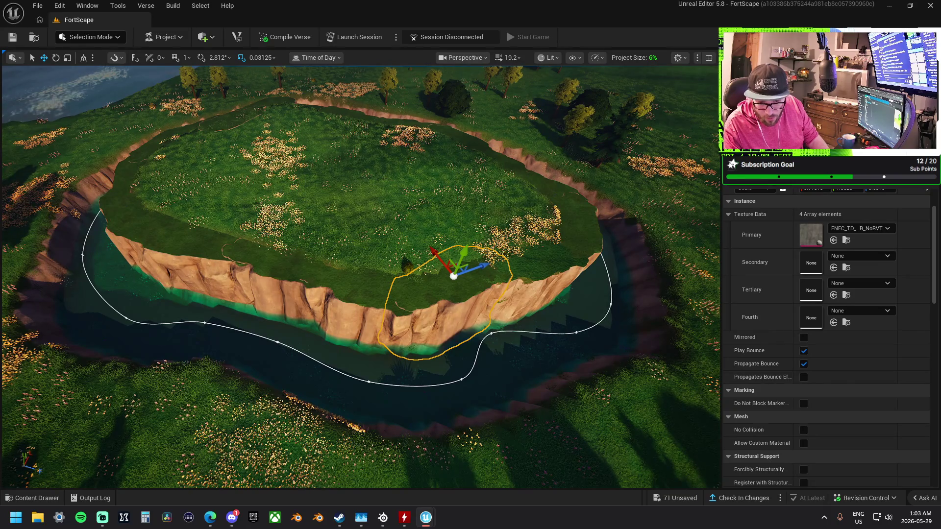
{"action": "left_click", "coordinate": [235, 98]}
{"action": "left_click", "coordinate": [313, 211]}
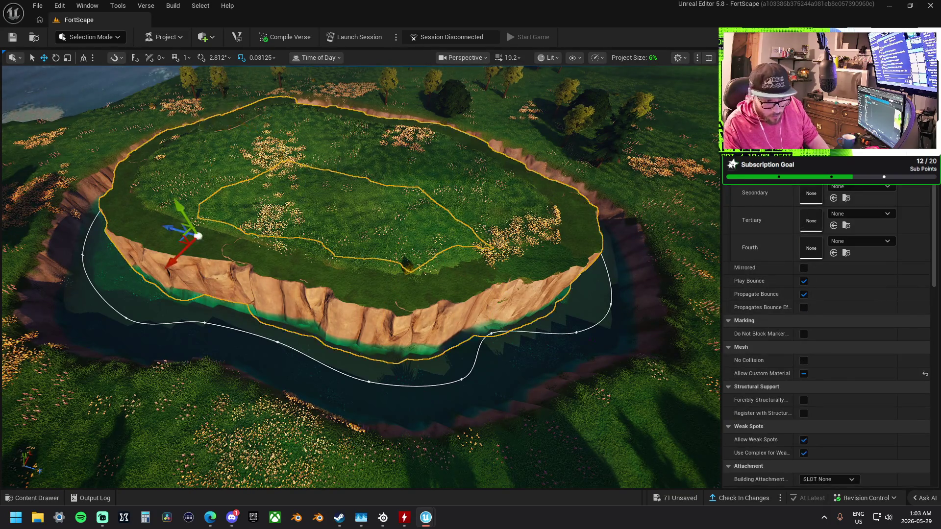
{"action": "scroll", "coordinate": [867, 304], "scroll_direction": "down", "scroll_amount": 2}
{"action": "scroll", "coordinate": [867, 307], "scroll_direction": "up", "scroll_amount": 2}
{"action": "mouse_move", "coordinate": [940, 254]}
{"action": "left_mouse_down"}
{"action": "mouse_move", "coordinate": [677, 247]}
{"action": "mouse_move", "coordinate": [465, 304]}
{"action": "left_mouse_up"}
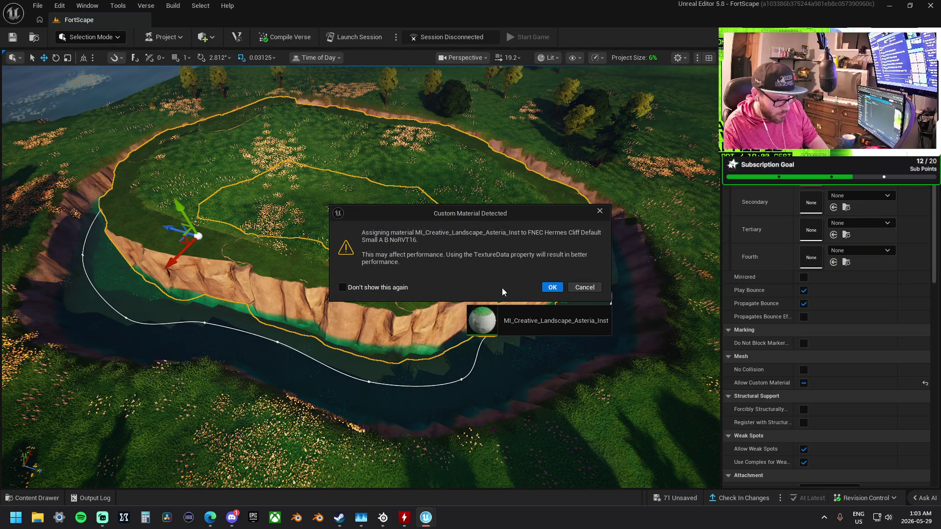
{"action": "left_click", "coordinate": [552, 288]}
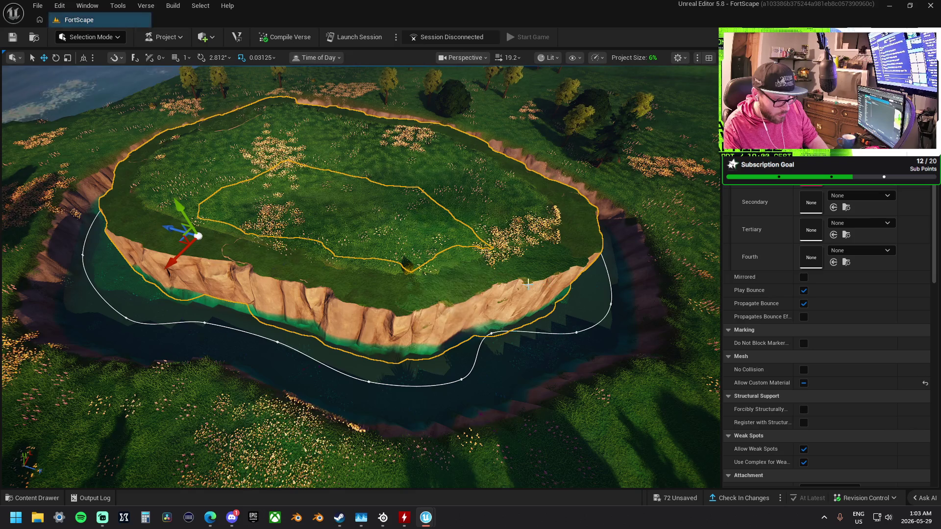
Apply the same Asteria landscape material to the rounded cliff piece on the bank.
{"action": "scroll", "coordinate": [436, 286], "scroll_direction": "up", "scroll_amount": 5}
{"action": "left_click", "coordinate": [436, 286]}
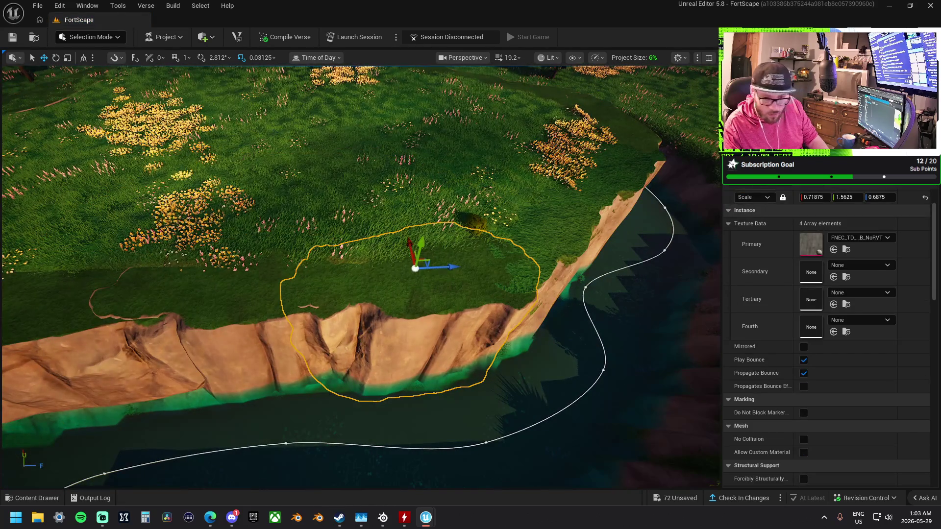
{"action": "mouse_move", "coordinate": [940, 294]}
{"action": "left_mouse_down"}
{"action": "mouse_move", "coordinate": [791, 338]}
{"action": "mouse_move", "coordinate": [392, 313]}
{"action": "left_mouse_up"}
{"action": "scroll", "coordinate": [783, 312], "scroll_direction": "down", "scroll_amount": 2}
{"action": "scroll", "coordinate": [588, 294], "scroll_direction": "down", "scroll_amount": 6}
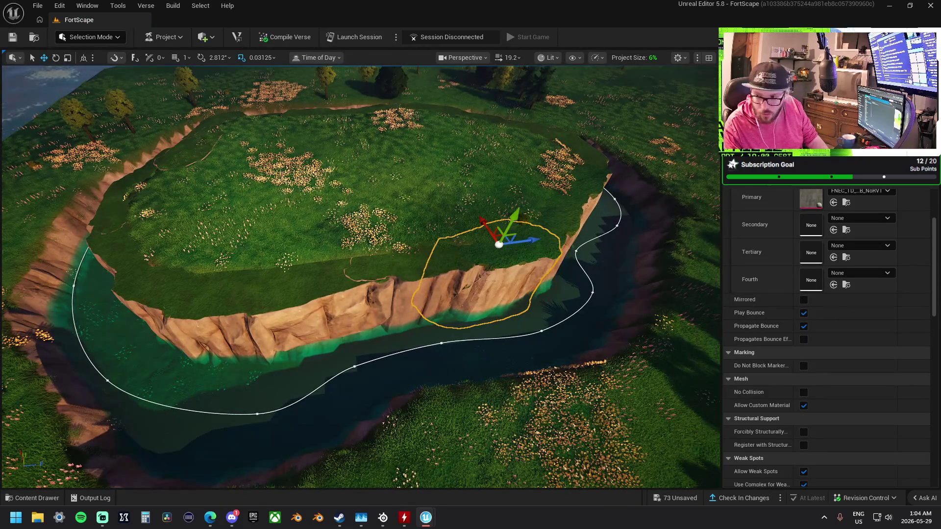
Apply MI_Creative_Landscape_Asteria_Inst to the left, lower and inner cliff pieces.
{"action": "mouse_move", "coordinate": [940, 284]}
{"action": "left_mouse_down"}
{"action": "mouse_move", "coordinate": [673, 277]}
{"action": "mouse_move", "coordinate": [446, 306]}
{"action": "left_mouse_up"}
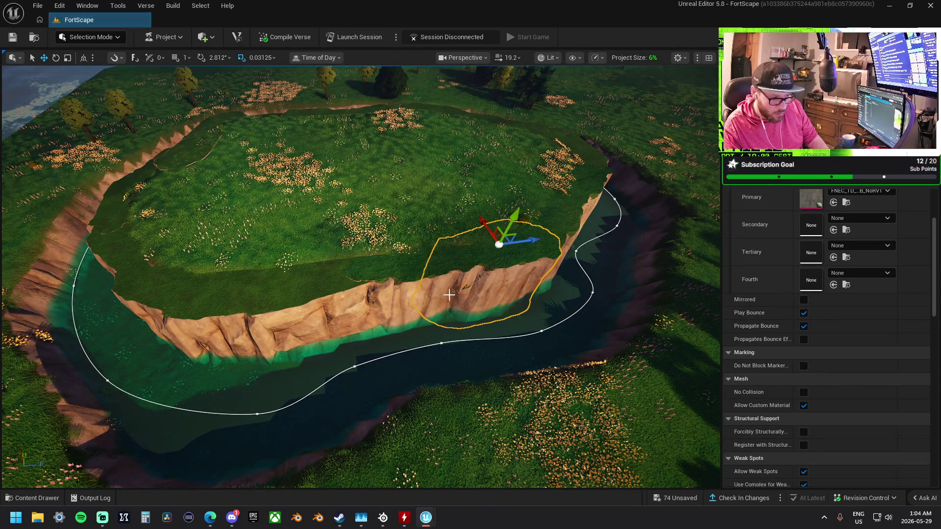
{"action": "left_click_drag", "start_coordinate": [940, 284], "coordinate": [325, 302]}
{"action": "mouse_move", "coordinate": [940, 285]}
{"action": "left_mouse_down"}
{"action": "mouse_move", "coordinate": [766, 387]}
{"action": "mouse_move", "coordinate": [208, 345]}
{"action": "mouse_move", "coordinate": [195, 332]}
{"action": "mouse_move", "coordinate": [201, 326]}
{"action": "left_mouse_up"}
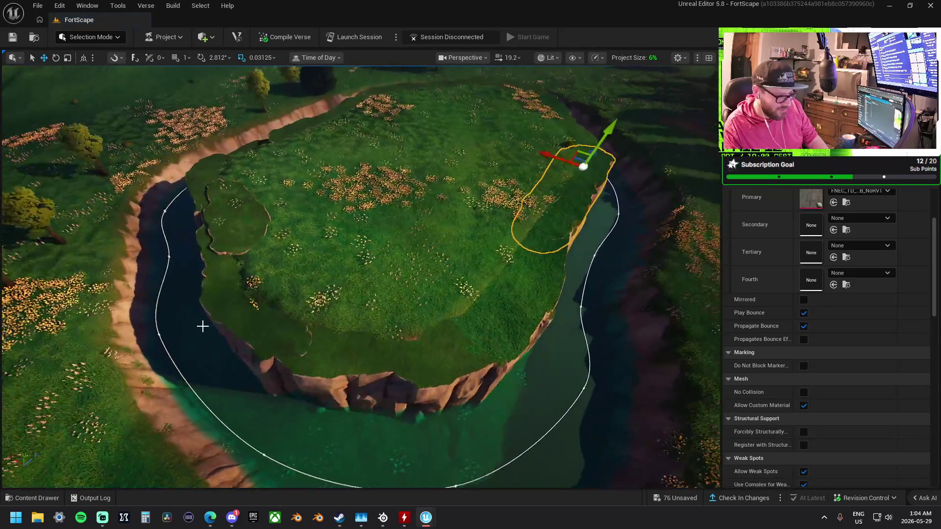
{"action": "left_click_drag", "start_coordinate": [940, 284], "coordinate": [485, 404]}
{"action": "mouse_move", "coordinate": [884, 351]}
{"action": "left_mouse_down"}
{"action": "mouse_move", "coordinate": [337, 389]}
{"action": "mouse_move", "coordinate": [372, 382]}
{"action": "left_mouse_up"}
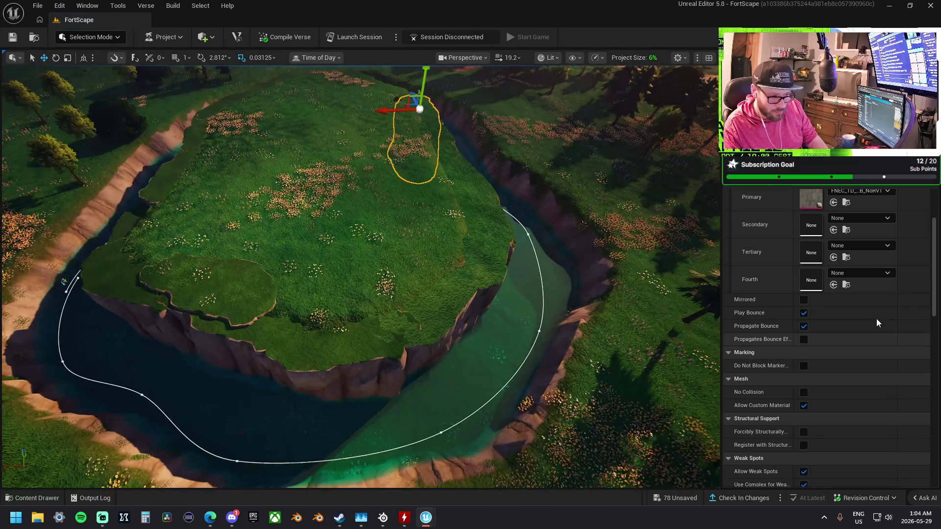
{"action": "mouse_move", "coordinate": [940, 466]}
{"action": "left_mouse_down"}
{"action": "mouse_move", "coordinate": [420, 409]}
{"action": "mouse_move", "coordinate": [361, 361]}
{"action": "left_mouse_up"}
{"action": "mouse_move", "coordinate": [940, 338]}
{"action": "left_mouse_down"}
{"action": "mouse_move", "coordinate": [422, 344]}
{"action": "mouse_move", "coordinate": [258, 334]}
{"action": "mouse_move", "coordinate": [289, 341]}
{"action": "left_mouse_up"}
{"action": "mouse_move", "coordinate": [940, 409]}
{"action": "left_mouse_down"}
{"action": "mouse_move", "coordinate": [489, 386]}
{"action": "mouse_move", "coordinate": [344, 330]}
{"action": "left_mouse_up"}
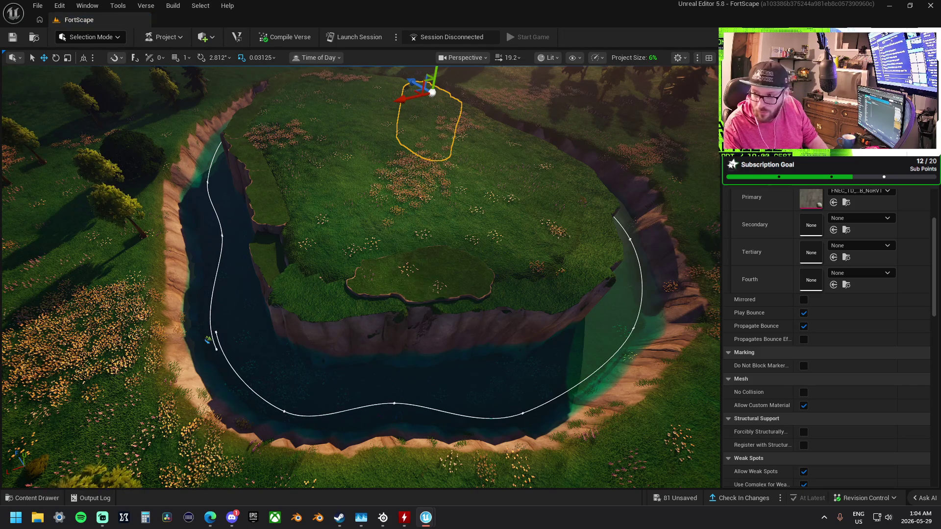
{"action": "mouse_move", "coordinate": [940, 363]}
{"action": "left_mouse_down"}
{"action": "mouse_move", "coordinate": [500, 301]}
{"action": "mouse_move", "coordinate": [314, 309]}
{"action": "left_mouse_up"}
Apply the same landscape material to the remaining cliffs so their tops show grass.
{"action": "scroll", "coordinate": [360, 277], "scroll_direction": "up", "scroll_amount": 10}
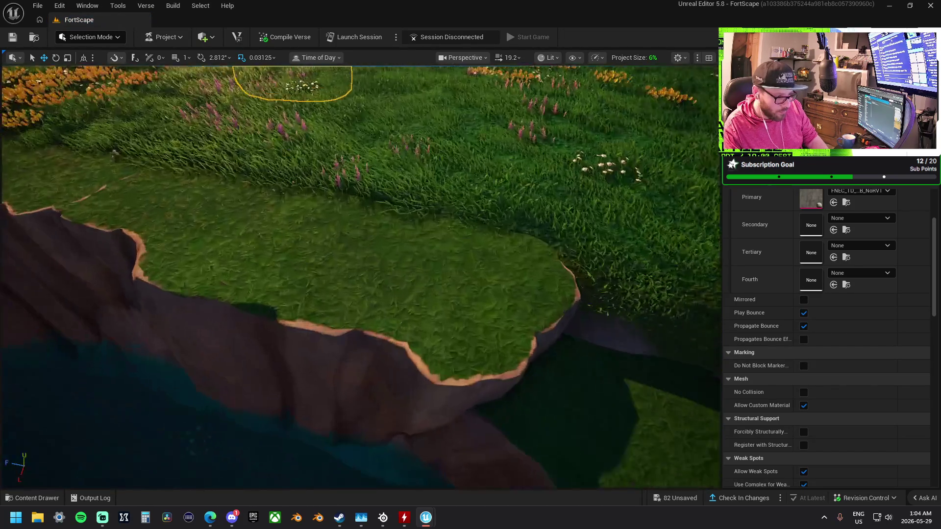
{"action": "scroll", "coordinate": [613, 345], "scroll_direction": "down", "scroll_amount": 10}
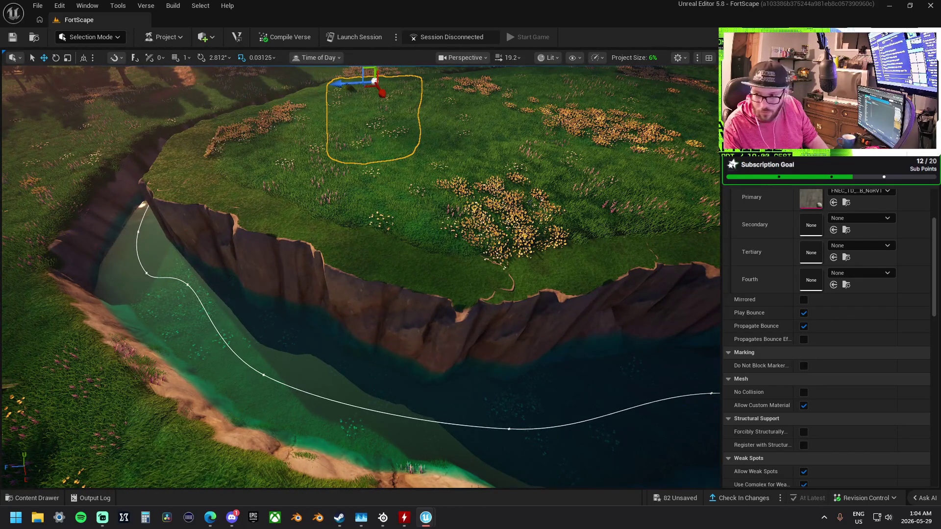
{"action": "mouse_move", "coordinate": [810, 198]}
{"action": "left_mouse_down"}
{"action": "mouse_move", "coordinate": [800, 336]}
{"action": "mouse_move", "coordinate": [392, 280]}
{"action": "left_mouse_up"}
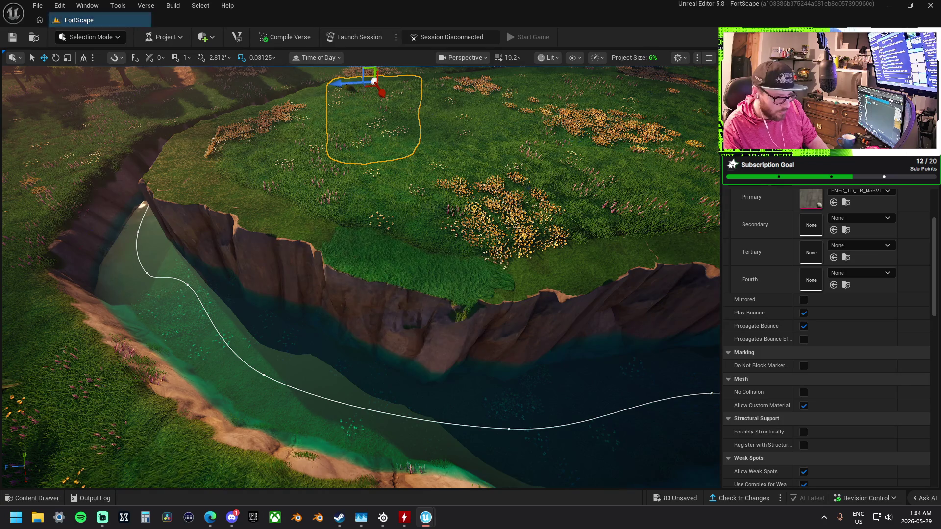
{"action": "mouse_move", "coordinate": [811, 198]}
{"action": "left_mouse_down"}
{"action": "mouse_move", "coordinate": [222, 205]}
{"action": "mouse_move", "coordinate": [269, 266]}
{"action": "left_mouse_up"}
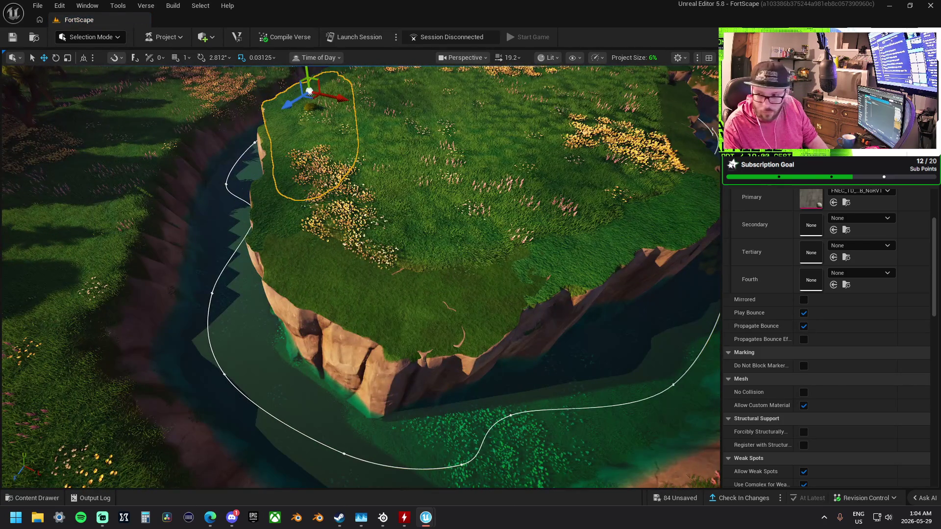
{"action": "mouse_move", "coordinate": [821, 359]}
{"action": "left_mouse_down"}
{"action": "mouse_move", "coordinate": [489, 399]}
{"action": "mouse_move", "coordinate": [554, 353]}
{"action": "left_mouse_up"}
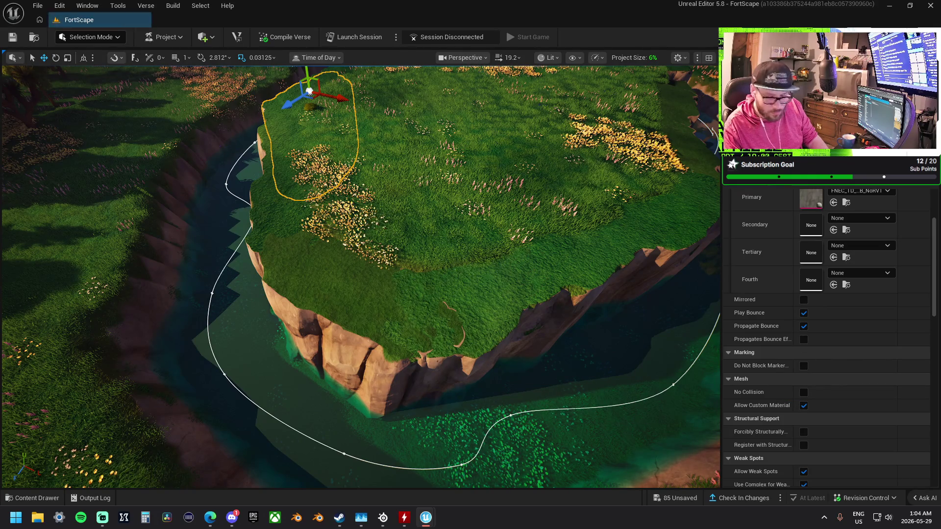
{"action": "mouse_move", "coordinate": [829, 246]}
{"action": "left_mouse_down"}
{"action": "mouse_move", "coordinate": [336, 318]}
{"action": "mouse_move", "coordinate": [388, 294]}
{"action": "left_mouse_up"}
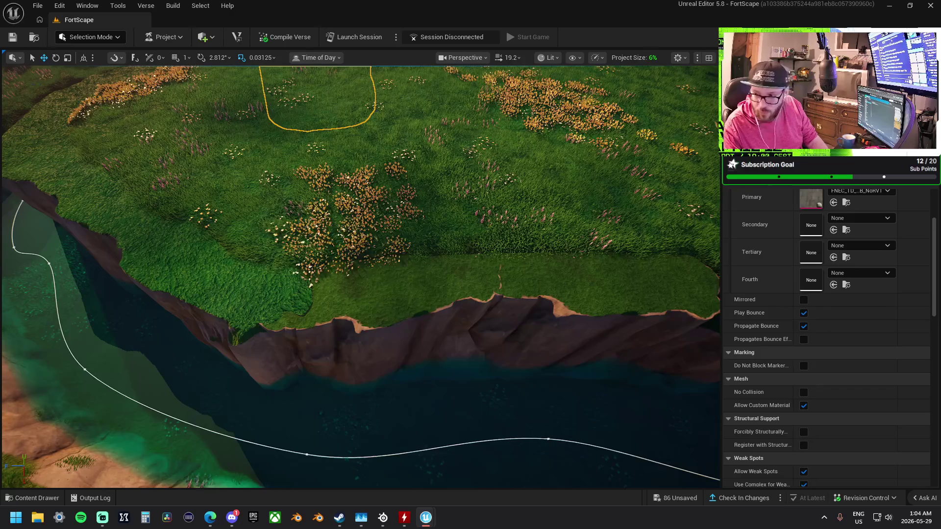
{"action": "mouse_move", "coordinate": [813, 274]}
{"action": "left_mouse_down"}
{"action": "mouse_move", "coordinate": [395, 294]}
{"action": "mouse_move", "coordinate": [731, 249]}
{"action": "left_mouse_up"}
Frame the selected cliff piece and orbit the view toward the river.
{"action": "left_click_drag", "start_coordinate": [560, 298], "coordinate": [441, 300]}
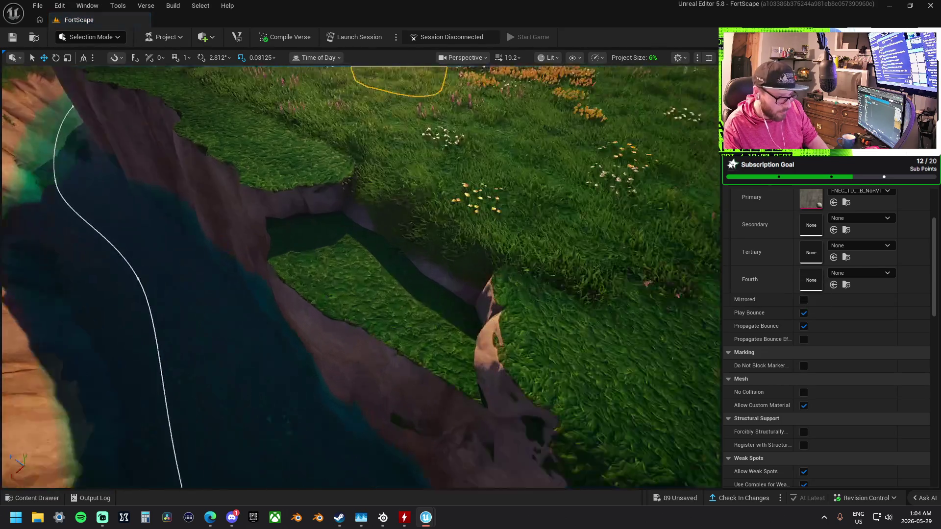
{"action": "key", "text": "f"}
{"action": "scroll", "coordinate": [360, 276], "scroll_direction": "up", "scroll_amount": 10}
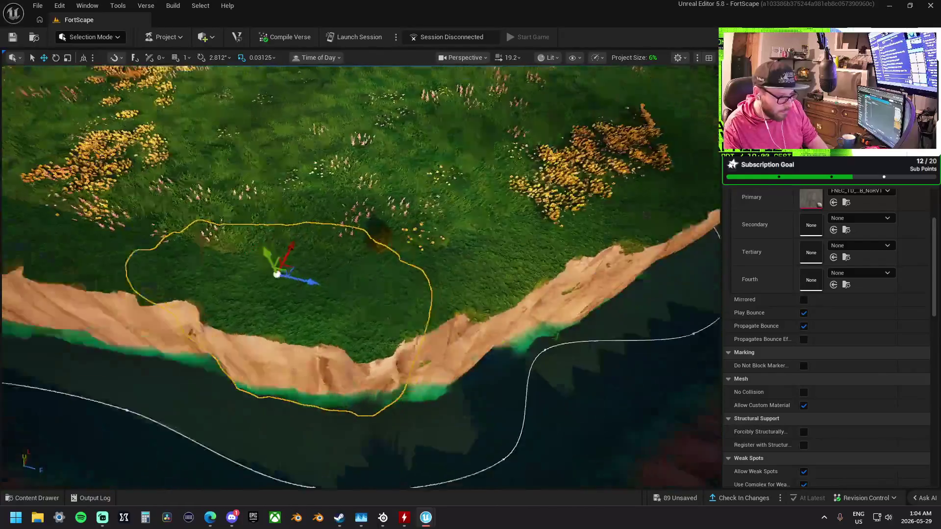
{"action": "left_click_drag", "start_coordinate": [343, 277], "coordinate": [309, 278]}
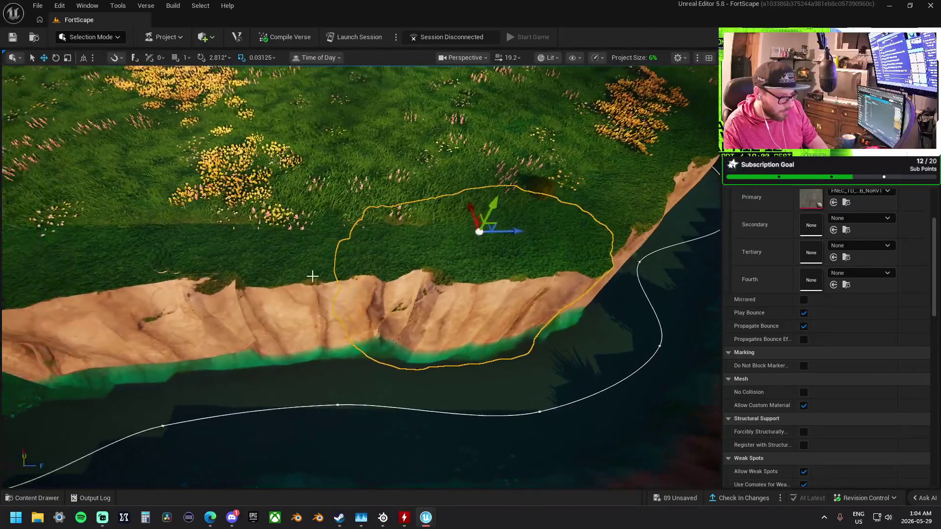
{"action": "left_click_drag", "start_coordinate": [477, 283], "coordinate": [325, 246]}
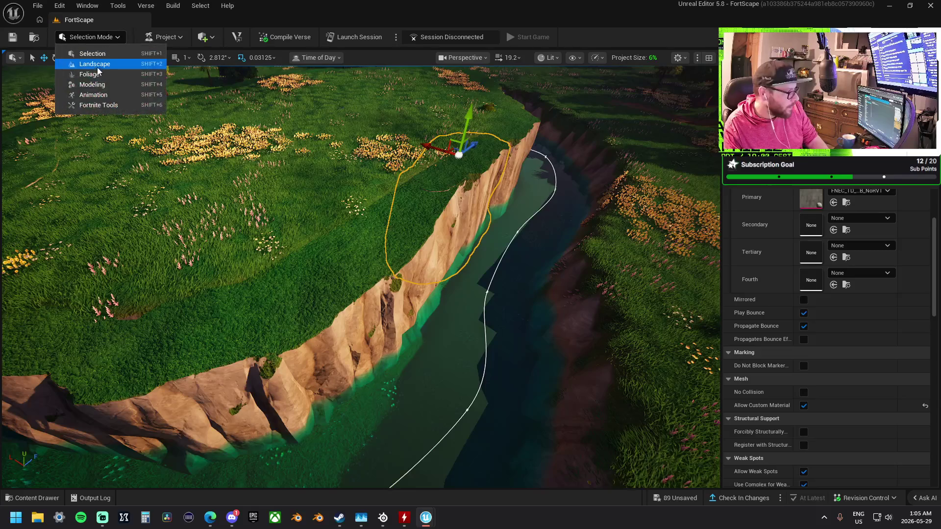
Switch to landscape Flatten sculpting and level the meadow near the brown cliff lip.
{"action": "left_click", "coordinate": [97, 66]}
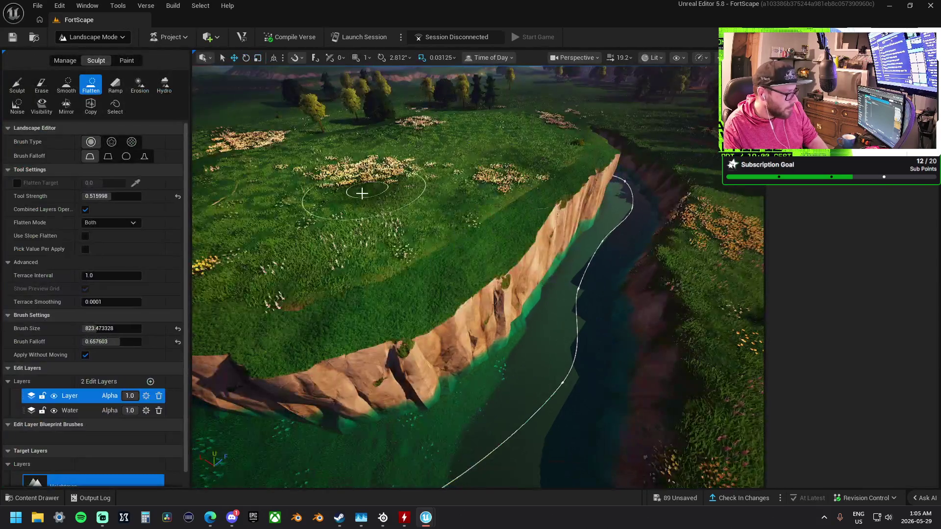
{"action": "left_click_drag", "start_coordinate": [414, 224], "coordinate": [365, 266]}
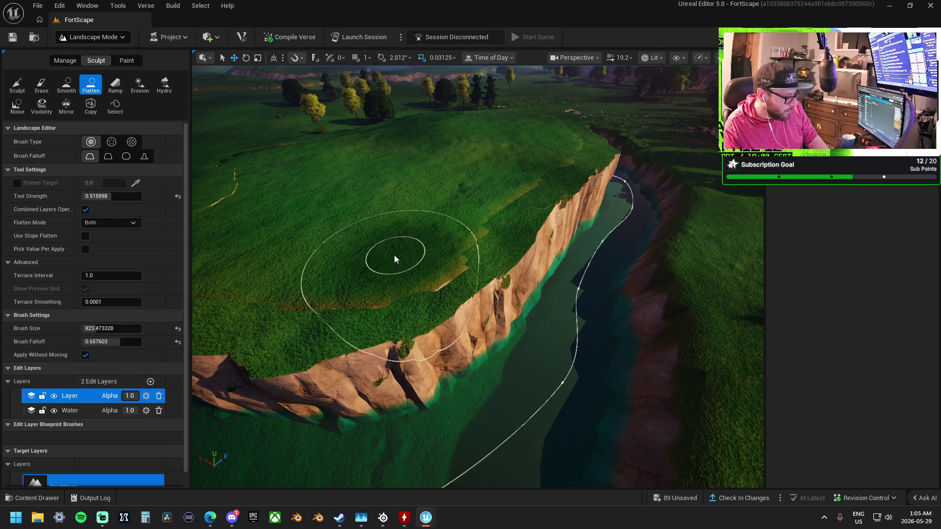
{"action": "scroll", "coordinate": [372, 206], "scroll_direction": "up", "scroll_amount": 5}
{"action": "scroll", "coordinate": [529, 237], "scroll_direction": "down", "scroll_amount": 3}
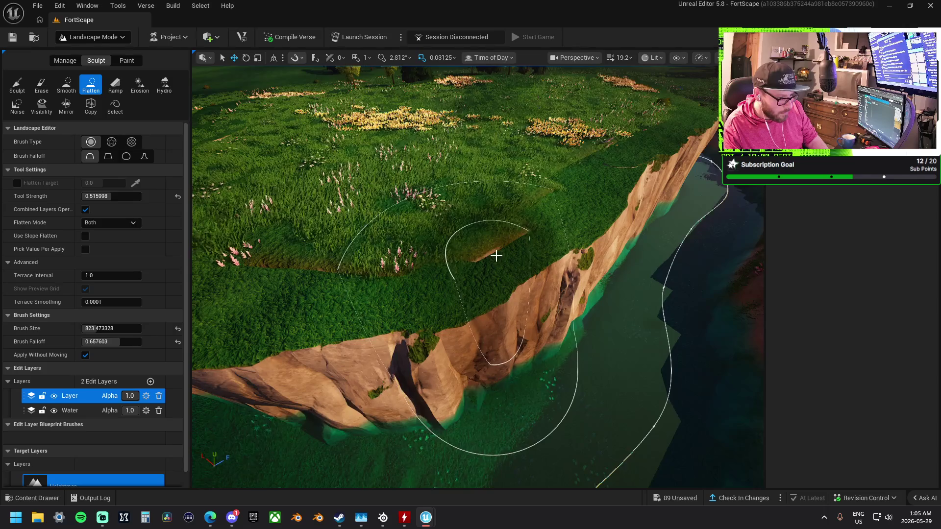
{"action": "scroll", "coordinate": [495, 255], "scroll_direction": "down", "scroll_amount": 3}
{"action": "mouse_move", "coordinate": [483, 231]}
{"action": "left_mouse_down"}
{"action": "mouse_move", "coordinate": [483, 294]}
{"action": "mouse_move", "coordinate": [517, 273]}
{"action": "left_mouse_up"}
{"action": "scroll", "coordinate": [517, 273], "scroll_direction": "up", "scroll_amount": 2}
{"action": "scroll", "coordinate": [457, 285], "scroll_direction": "down", "scroll_amount": 5}
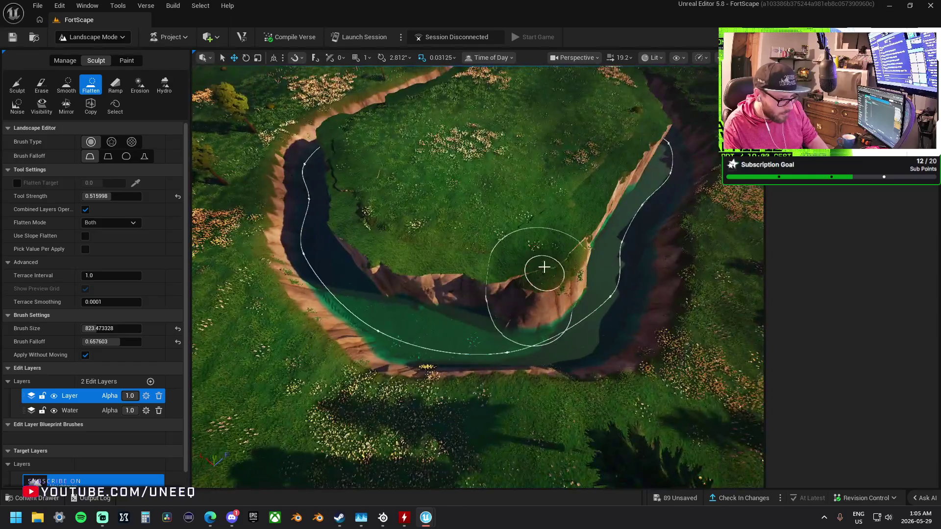
{"action": "mouse_move", "coordinate": [544, 267]}
{"action": "left_mouse_down"}
{"action": "mouse_move", "coordinate": [419, 269]}
{"action": "mouse_move", "coordinate": [375, 237]}
{"action": "left_mouse_up"}
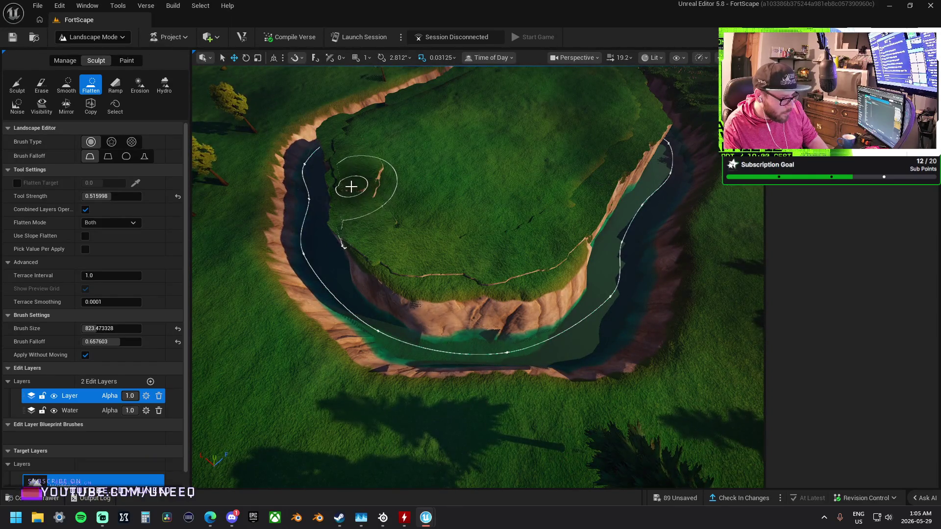
Flatten the plateau top, levelling its mound and clearing the tall grass.
{"action": "scroll", "coordinate": [381, 216], "scroll_direction": "up", "scroll_amount": 3}
{"action": "mouse_move", "coordinate": [524, 180]}
{"action": "left_mouse_down"}
{"action": "mouse_move", "coordinate": [462, 221]}
{"action": "mouse_move", "coordinate": [353, 245]}
{"action": "left_mouse_up"}
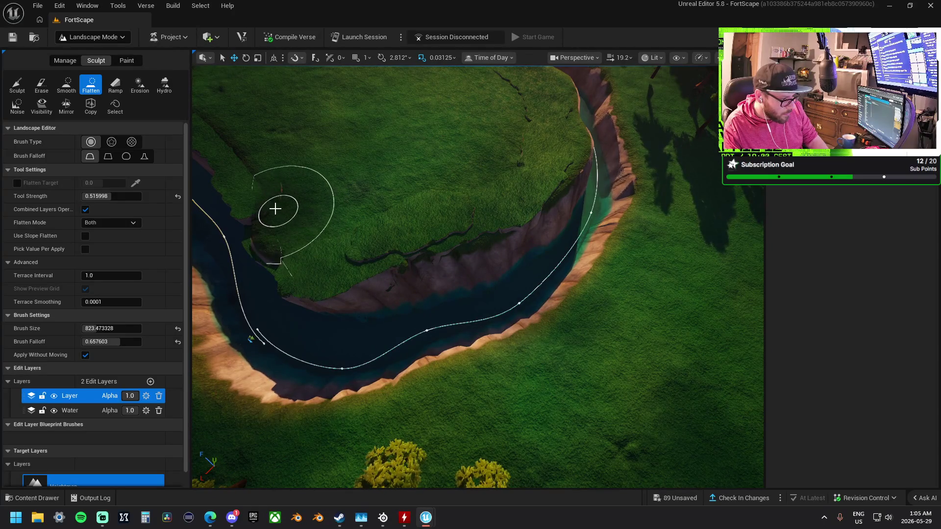
{"action": "scroll", "coordinate": [276, 210], "scroll_direction": "down", "scroll_amount": 5}
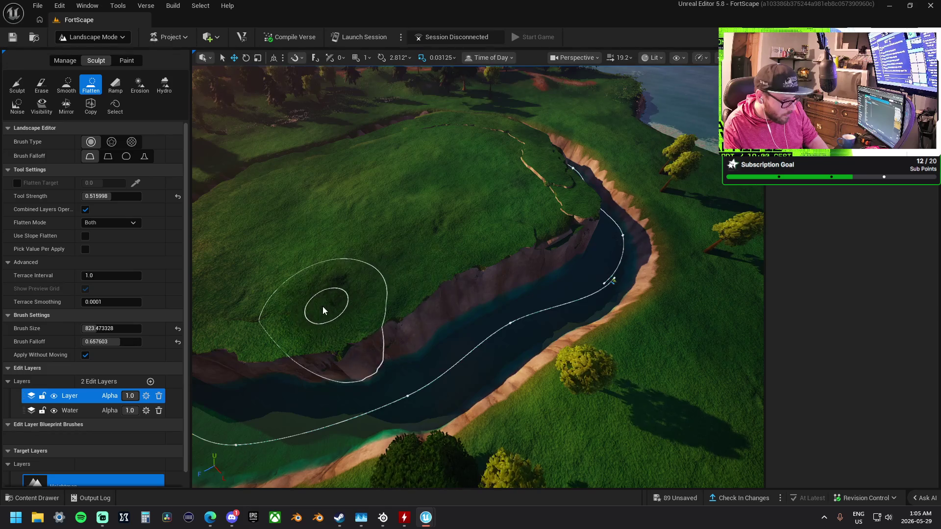
{"action": "scroll", "coordinate": [326, 309], "scroll_direction": "up", "scroll_amount": 5}
{"action": "scroll", "coordinate": [609, 304], "scroll_direction": "down", "scroll_amount": 3}
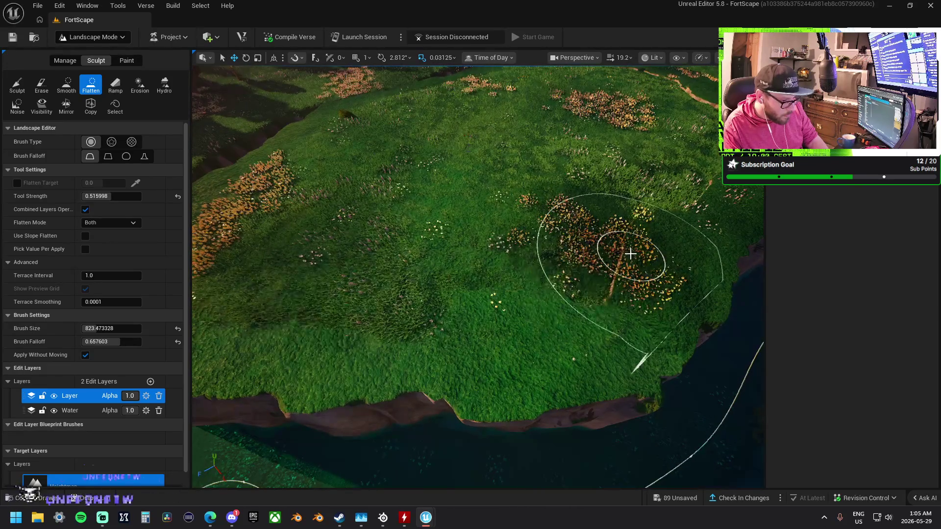
{"action": "mouse_move", "coordinate": [486, 289]}
{"action": "left_mouse_down"}
{"action": "mouse_move", "coordinate": [533, 297]}
{"action": "mouse_move", "coordinate": [399, 281]}
{"action": "mouse_move", "coordinate": [395, 203]}
{"action": "left_mouse_up"}
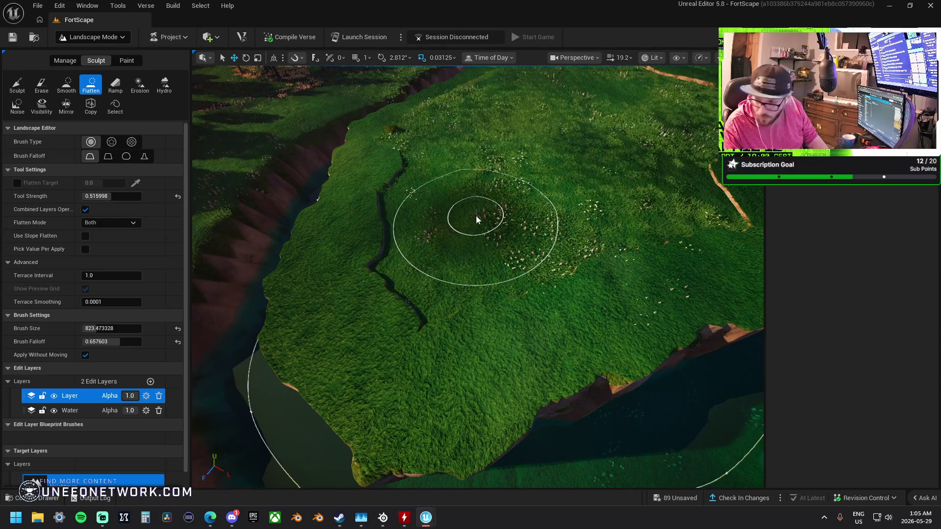
{"action": "scroll", "coordinate": [476, 216], "scroll_direction": "up", "scroll_amount": 5}
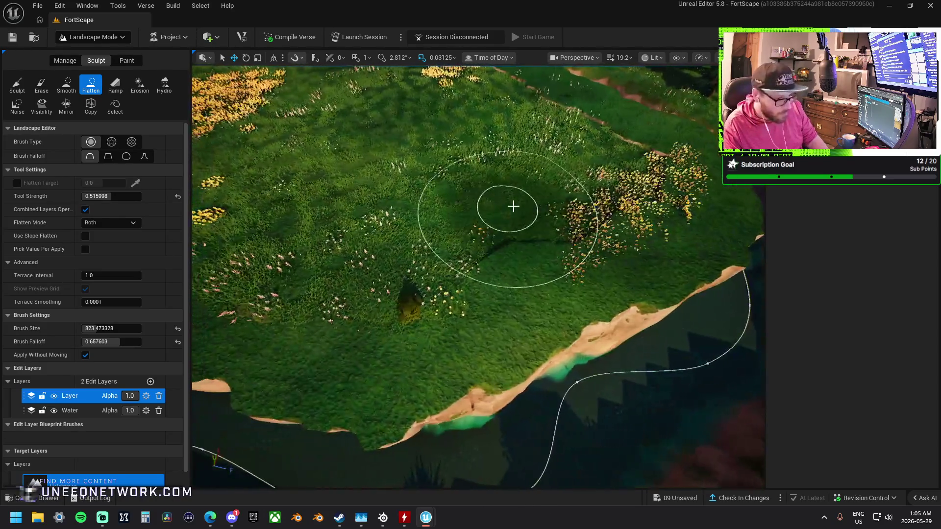
{"action": "mouse_move", "coordinate": [513, 206]}
{"action": "left_mouse_down"}
{"action": "mouse_move", "coordinate": [603, 212]}
{"action": "mouse_move", "coordinate": [510, 292]}
{"action": "mouse_move", "coordinate": [618, 251]}
{"action": "left_mouse_up"}
{"action": "scroll", "coordinate": [420, 331], "scroll_direction": "up", "scroll_amount": 3}
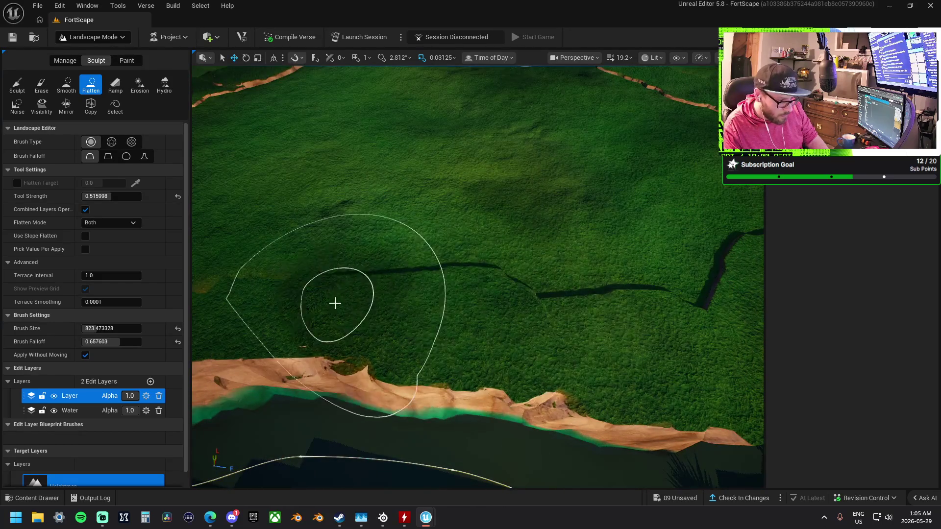
{"action": "scroll", "coordinate": [335, 304], "scroll_direction": "down", "scroll_amount": 3}
{"action": "scroll", "coordinate": [505, 292], "scroll_direction": "up", "scroll_amount": 3}
{"action": "scroll", "coordinate": [506, 292], "scroll_direction": "down", "scroll_amount": 3}
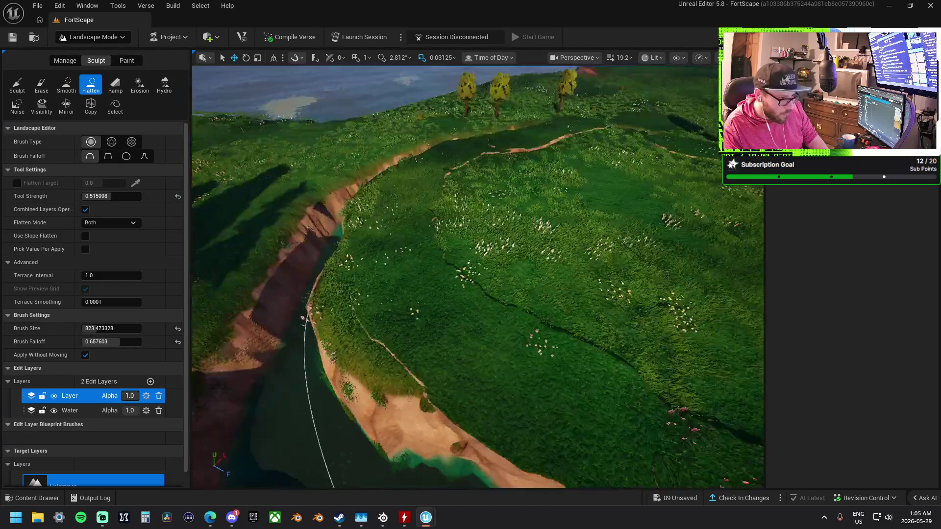
{"action": "scroll", "coordinate": [392, 240], "scroll_direction": "up", "scroll_amount": 2}
Fill and flatten the crevice running across the plateau grass.
{"action": "mouse_move", "coordinate": [389, 280]}
{"action": "left_mouse_down"}
{"action": "mouse_move", "coordinate": [374, 262]}
{"action": "mouse_move", "coordinate": [395, 216]}
{"action": "mouse_move", "coordinate": [425, 193]}
{"action": "mouse_move", "coordinate": [478, 178]}
{"action": "left_mouse_up"}
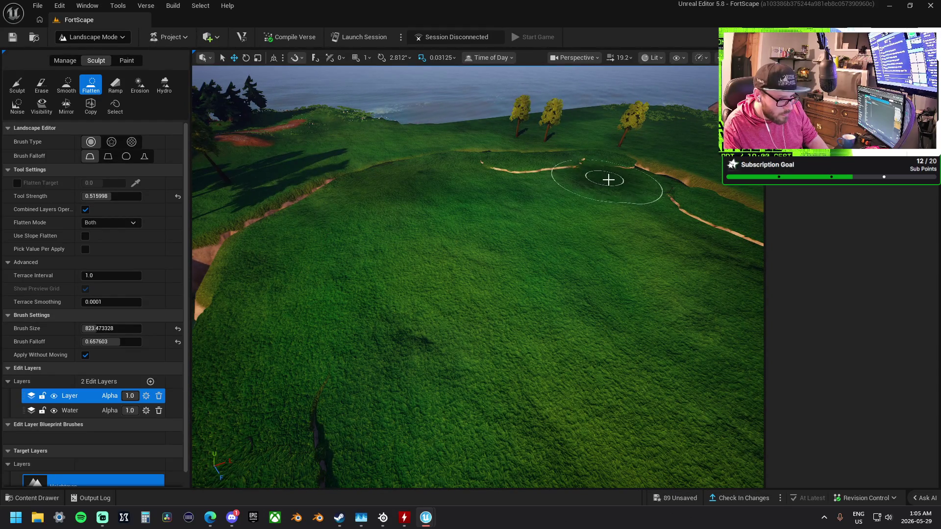
{"action": "mouse_move", "coordinate": [577, 304]}
{"action": "left_mouse_down"}
{"action": "mouse_move", "coordinate": [413, 283]}
{"action": "mouse_move", "coordinate": [465, 336]}
{"action": "mouse_move", "coordinate": [457, 359]}
{"action": "mouse_move", "coordinate": [465, 353]}
{"action": "mouse_move", "coordinate": [413, 267]}
{"action": "mouse_move", "coordinate": [478, 360]}
{"action": "left_mouse_up"}
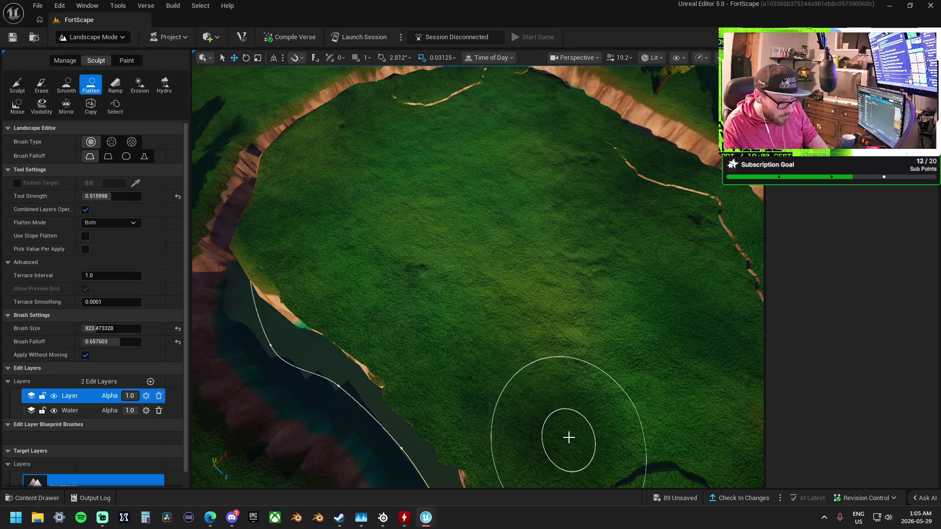
{"action": "scroll", "coordinate": [567, 436], "scroll_direction": "down", "scroll_amount": 5}
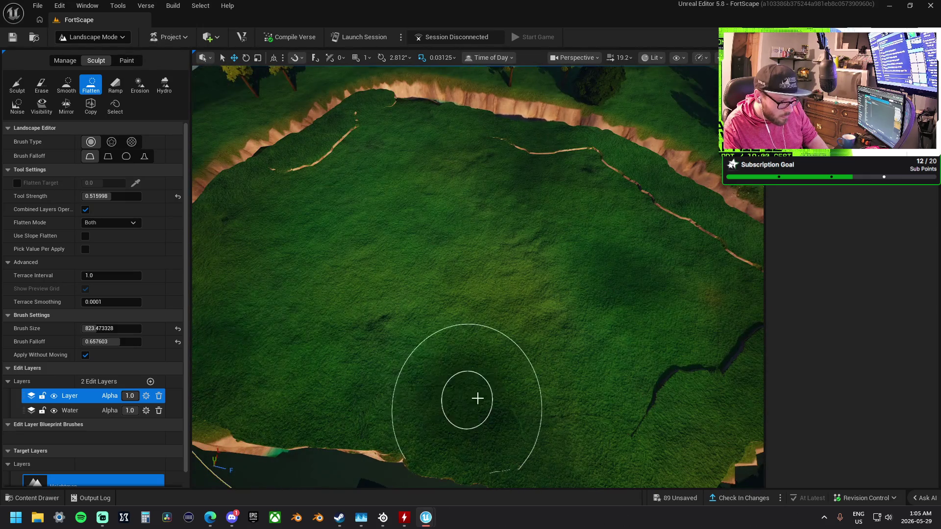
{"action": "left_click_drag", "start_coordinate": [745, 323], "coordinate": [652, 210]}
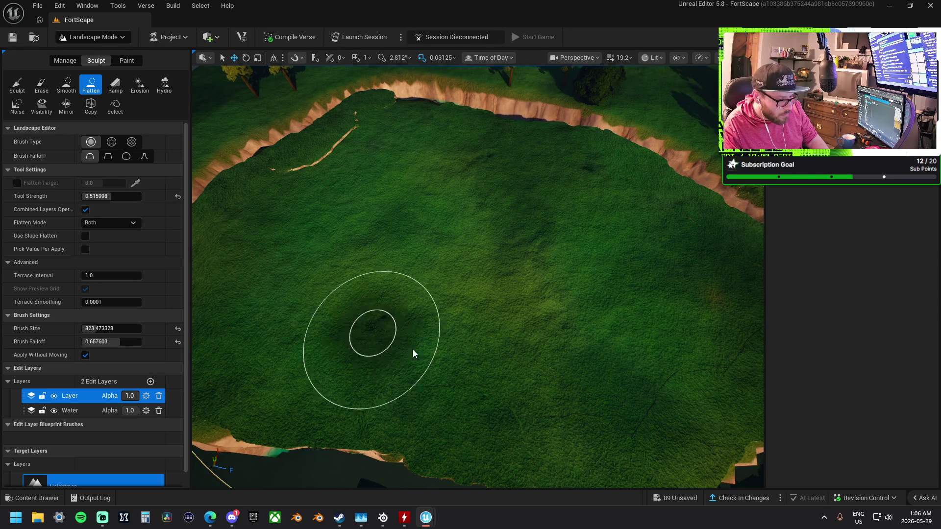
{"action": "scroll", "coordinate": [695, 342], "scroll_direction": "up", "scroll_amount": 5}
{"action": "scroll", "coordinate": [477, 277], "scroll_direction": "down", "scroll_amount": 5}
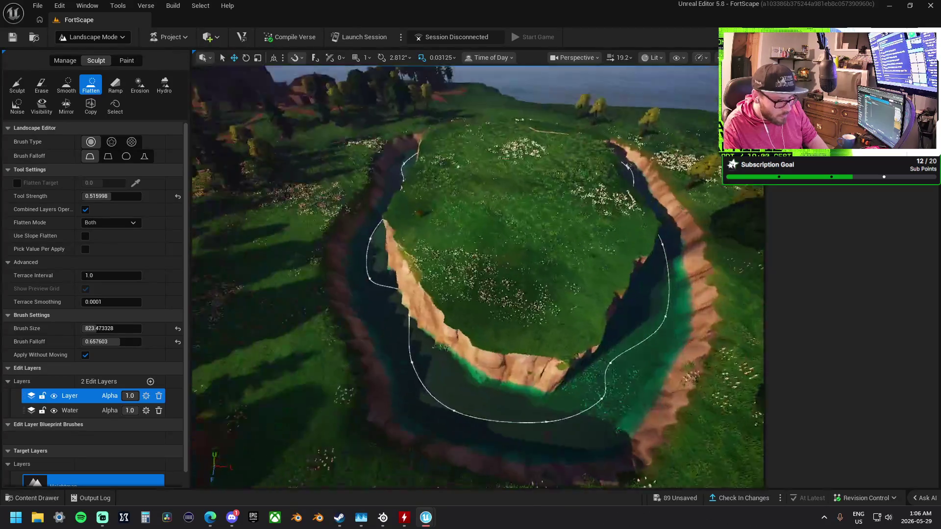
Flatten the island top and smooth the cliff edge along the water.
{"action": "scroll", "coordinate": [609, 210], "scroll_direction": "up", "scroll_amount": 5}
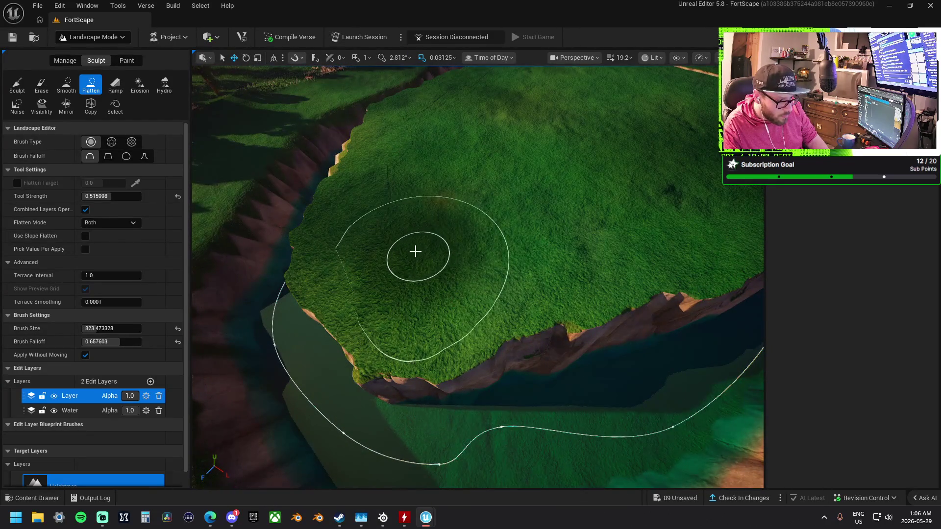
{"action": "left_click_drag", "start_coordinate": [415, 252], "coordinate": [411, 196]}
{"action": "scroll", "coordinate": [447, 233], "scroll_direction": "up", "scroll_amount": 5}
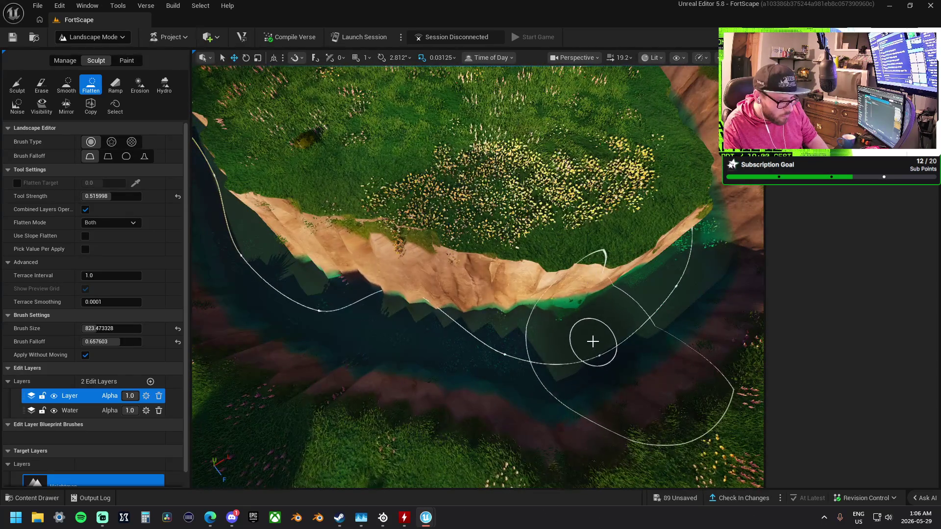
{"action": "scroll", "coordinate": [608, 341], "scroll_direction": "up", "scroll_amount": 3}
{"action": "mouse_move", "coordinate": [614, 339]}
{"action": "left_mouse_down"}
{"action": "mouse_move", "coordinate": [639, 308]}
{"action": "mouse_move", "coordinate": [585, 319]}
{"action": "left_mouse_up"}
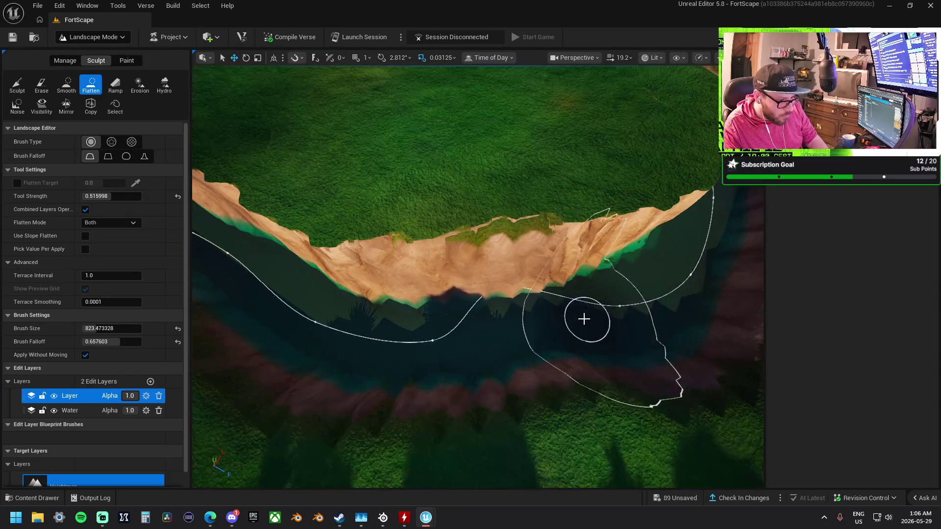
{"action": "mouse_move", "coordinate": [518, 319]}
{"action": "left_mouse_down"}
{"action": "mouse_move", "coordinate": [550, 313]}
{"action": "mouse_move", "coordinate": [494, 331]}
{"action": "left_mouse_up"}
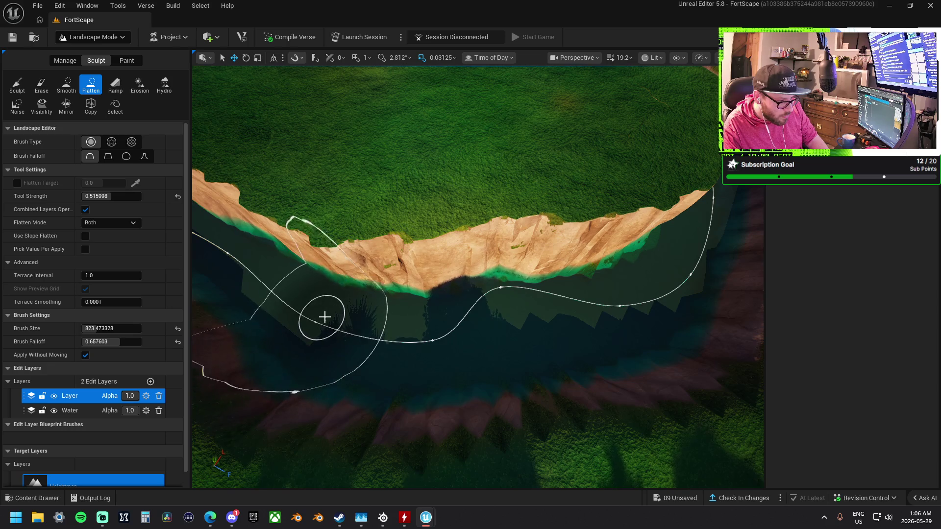
{"action": "left_click_drag", "start_coordinate": [334, 316], "coordinate": [581, 307]}
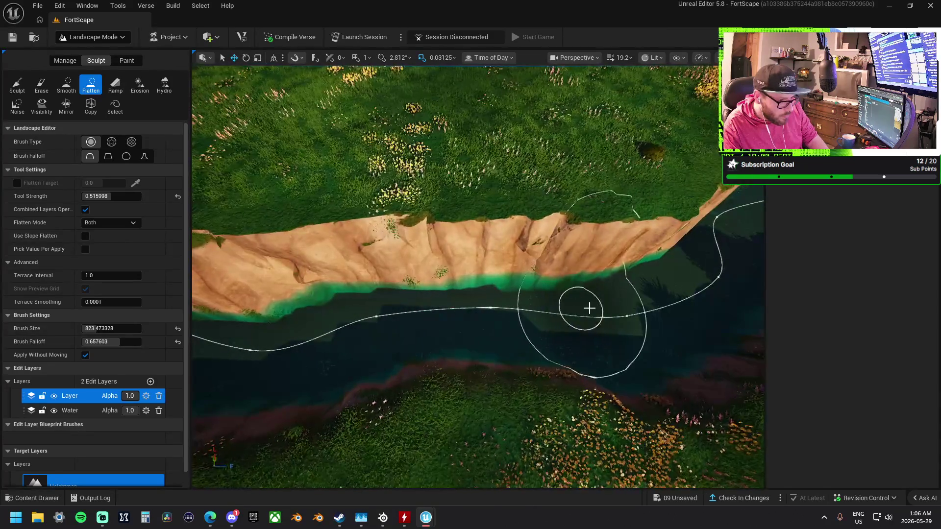
{"action": "mouse_move", "coordinate": [636, 298]}
{"action": "left_mouse_down"}
{"action": "mouse_move", "coordinate": [580, 313]}
{"action": "mouse_move", "coordinate": [483, 304]}
{"action": "left_mouse_up"}
Flatten the cracks across the grassland and the flowered meadow.
{"action": "mouse_move", "coordinate": [483, 183]}
{"action": "left_mouse_down"}
{"action": "mouse_move", "coordinate": [450, 186]}
{"action": "mouse_move", "coordinate": [370, 90]}
{"action": "mouse_move", "coordinate": [376, 118]}
{"action": "left_mouse_up"}
{"action": "mouse_move", "coordinate": [382, 179]}
{"action": "left_mouse_down"}
{"action": "mouse_move", "coordinate": [401, 279]}
{"action": "mouse_move", "coordinate": [385, 228]}
{"action": "left_mouse_up"}
{"action": "mouse_move", "coordinate": [423, 349]}
{"action": "left_mouse_down"}
{"action": "mouse_move", "coordinate": [373, 305]}
{"action": "mouse_move", "coordinate": [478, 345]}
{"action": "left_mouse_up"}
{"action": "mouse_move", "coordinate": [462, 191]}
{"action": "left_mouse_down"}
{"action": "mouse_move", "coordinate": [596, 227]}
{"action": "mouse_move", "coordinate": [681, 208]}
{"action": "left_mouse_up"}
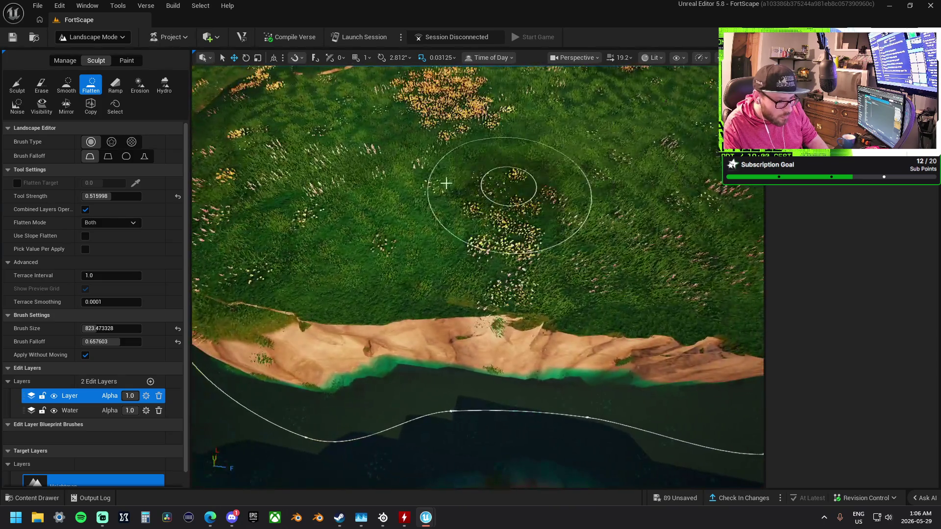
{"action": "mouse_move", "coordinate": [448, 189]}
{"action": "left_mouse_down"}
{"action": "mouse_move", "coordinate": [448, 199]}
{"action": "mouse_move", "coordinate": [683, 243]}
{"action": "left_mouse_up"}
Fly to the riverside meadow and flatten the grass beside the bank.
{"action": "key", "text": "w"}
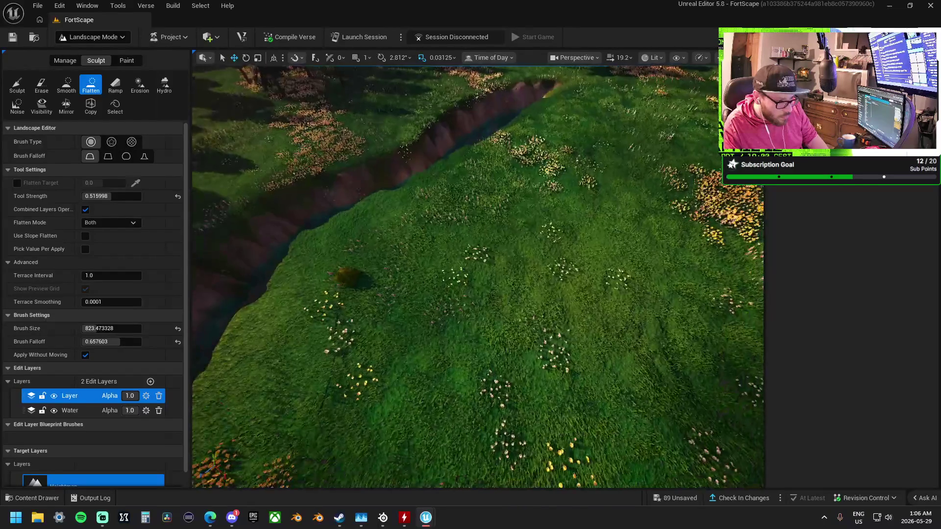
{"action": "key", "text": "w"}
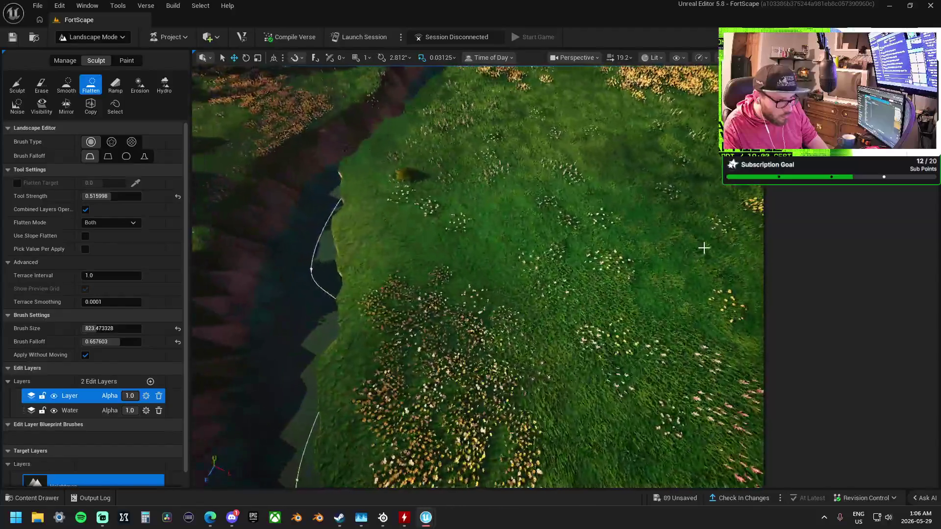
{"action": "left_click_drag", "start_coordinate": [632, 175], "coordinate": [507, 205]}
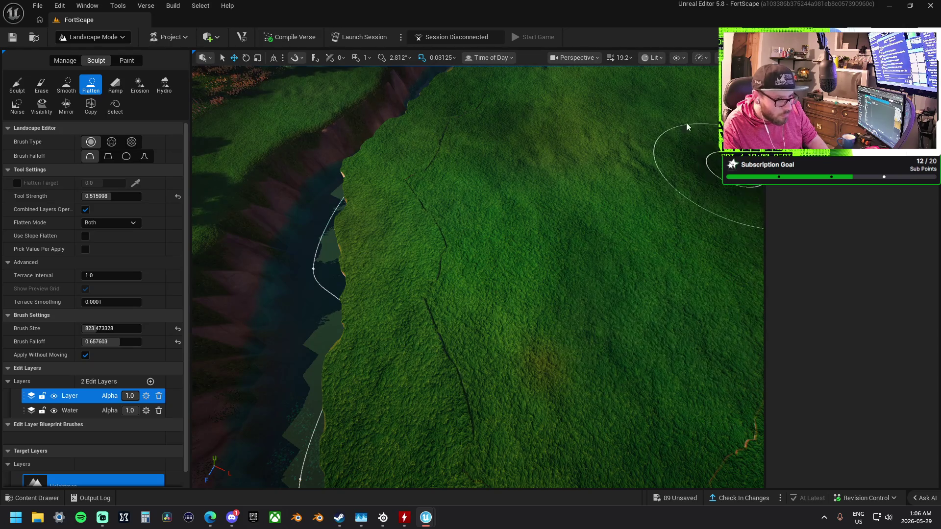
Check the Camera Speed options, then select the Sculpt brush.
{"action": "left_click", "coordinate": [621, 58]}
{"action": "left_click", "coordinate": [665, 106]}
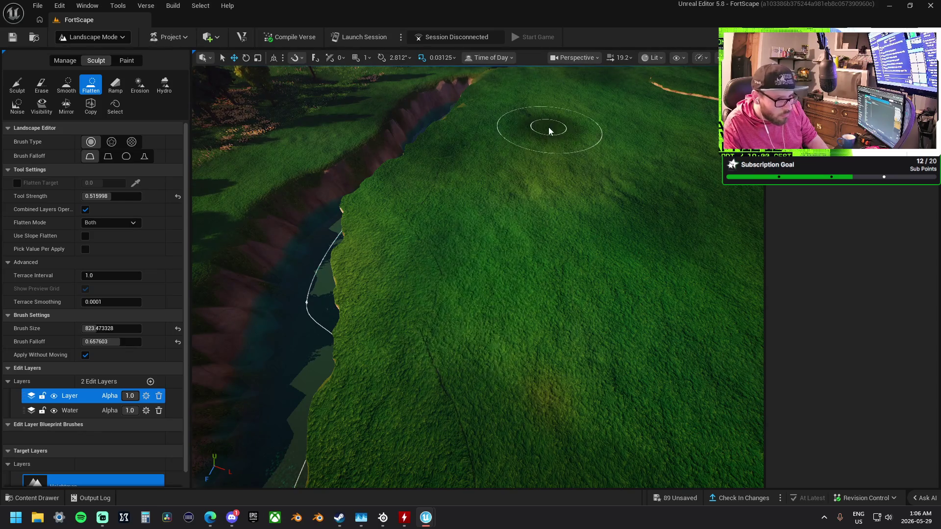
{"action": "scroll", "coordinate": [548, 127], "scroll_direction": "down", "scroll_amount": 3}
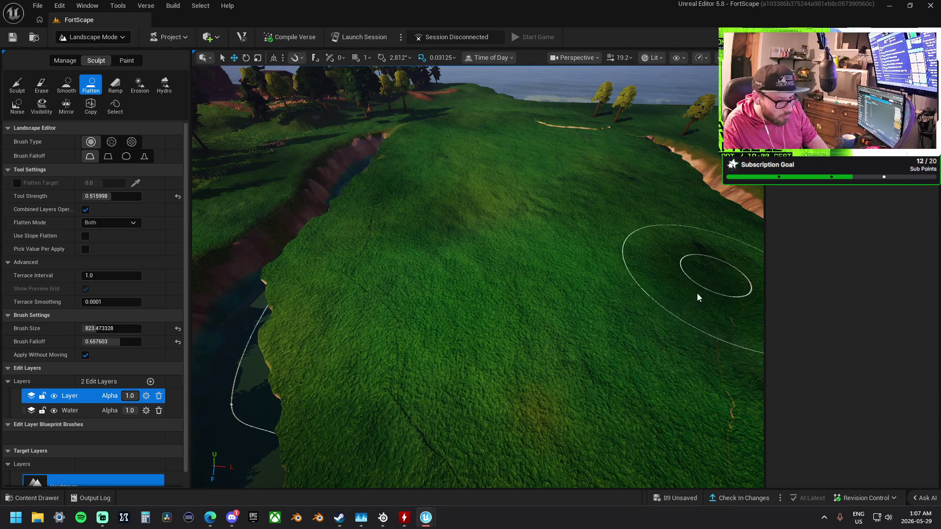
{"action": "left_click", "coordinate": [17, 84]}
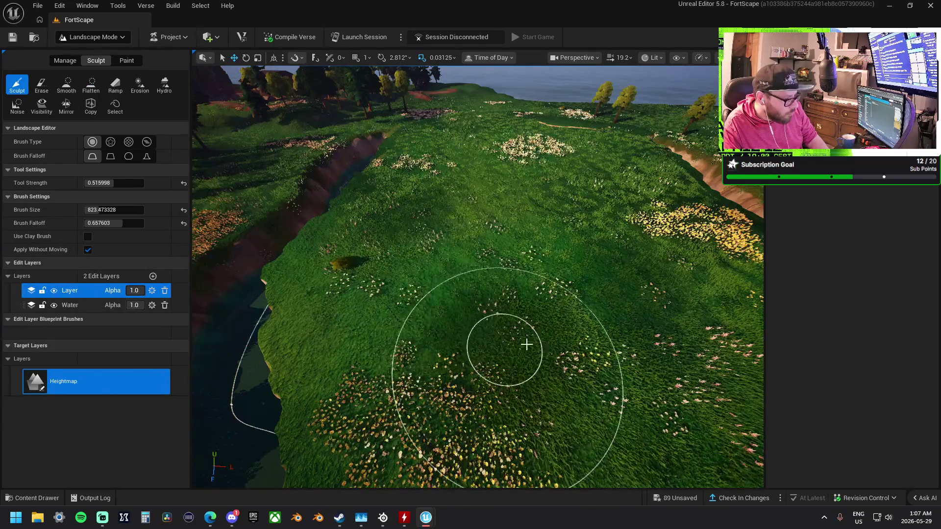
Raise a gentle meadow mound with Sculpt, undoing the Flatten stroke that sank it.
{"action": "left_click_drag", "start_coordinate": [495, 302], "coordinate": [474, 289]}
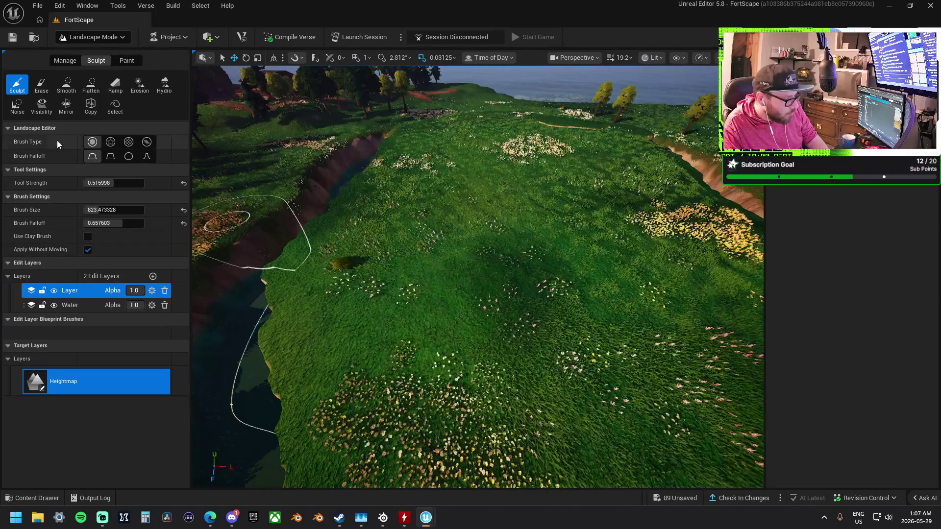
{"action": "left_click", "coordinate": [90, 84]}
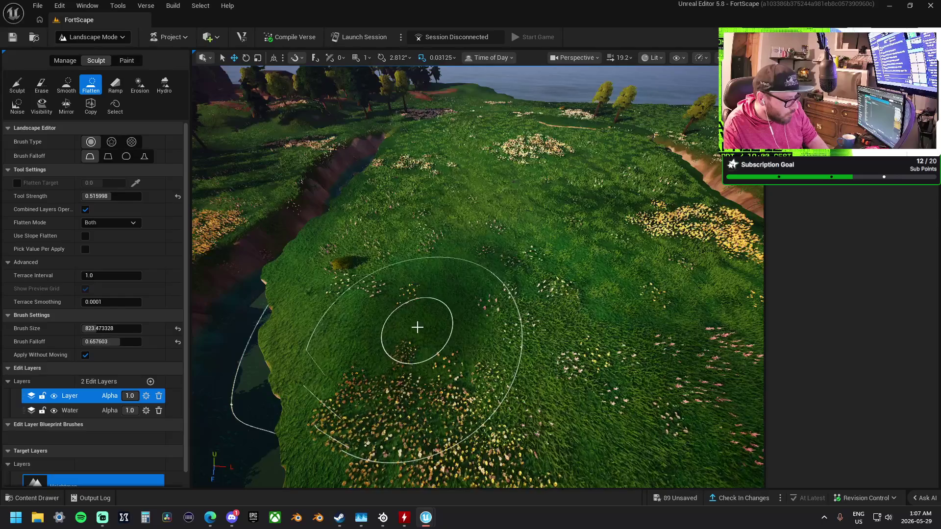
{"action": "left_click_drag", "start_coordinate": [402, 318], "coordinate": [410, 286]}
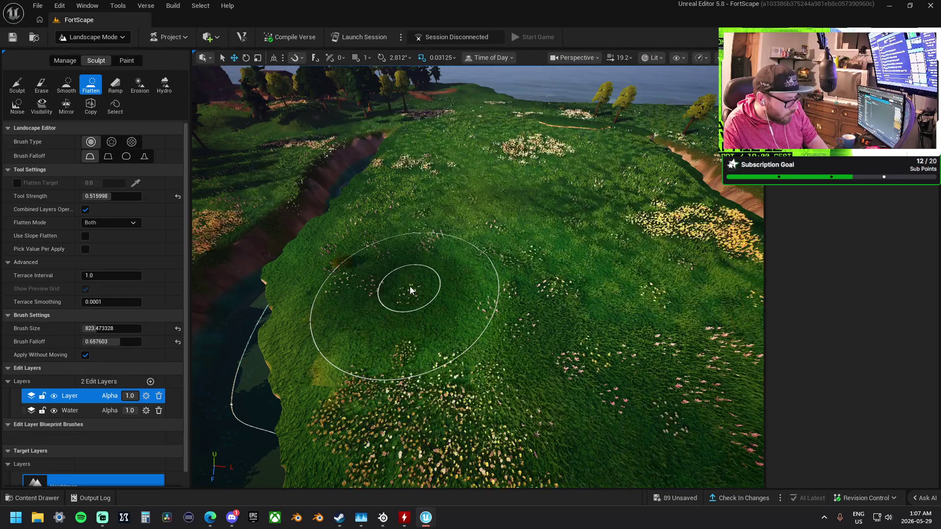
{"action": "key", "text": "ctrl+z"}
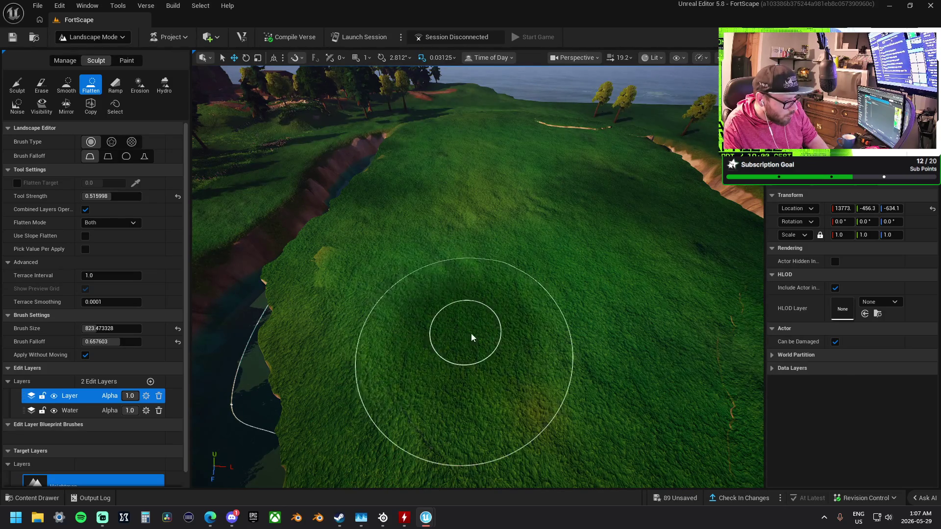
Orbit and zoom out to look down over the meadow and island.
{"action": "left_click_drag", "start_coordinate": [519, 363], "coordinate": [438, 304]}
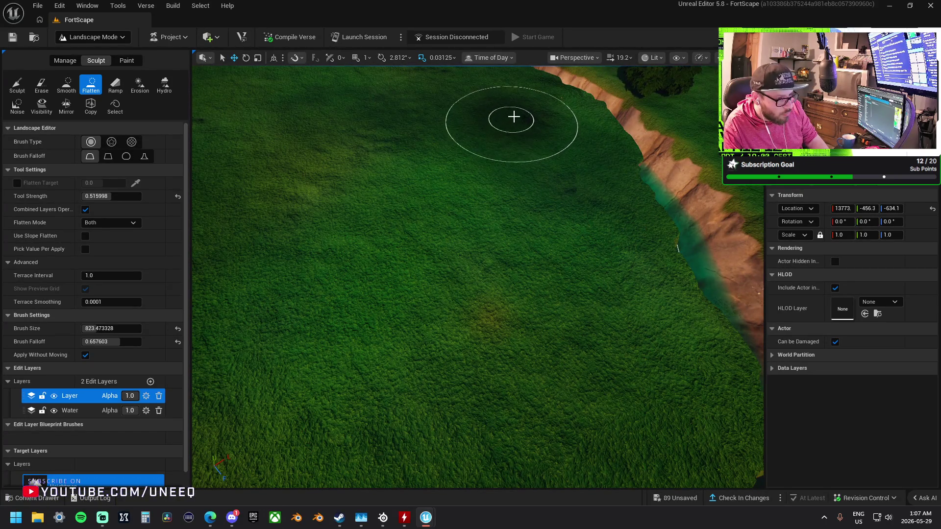
{"action": "left_click_drag", "start_coordinate": [426, 114], "coordinate": [426, 115]}
{"action": "scroll", "coordinate": [602, 155], "scroll_direction": "down", "scroll_amount": 5}
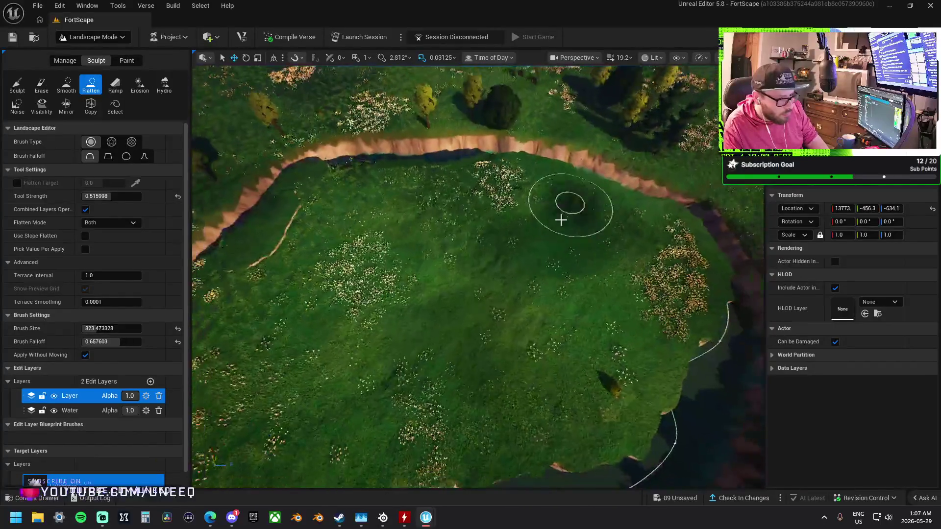